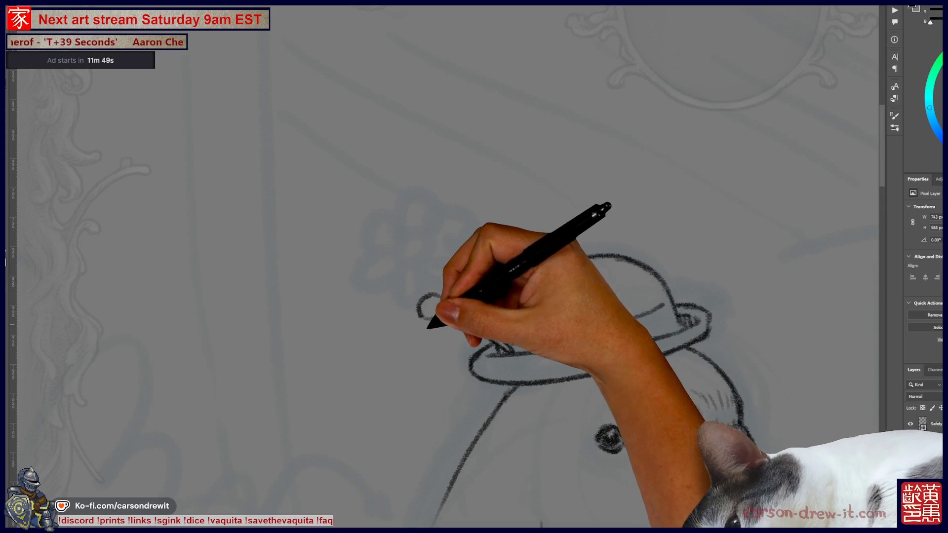
# - Sketch the daisy head and its petals beside the bowler hat brim
pyautogui.moveTo(420, 314)
pyautogui.mouseDown()
pyautogui.moveTo(421, 341)
pyautogui.moveTo(438, 345)
pyautogui.moveTo(437, 319)
pyautogui.moveTo(430, 350)
pyautogui.mouseUp()
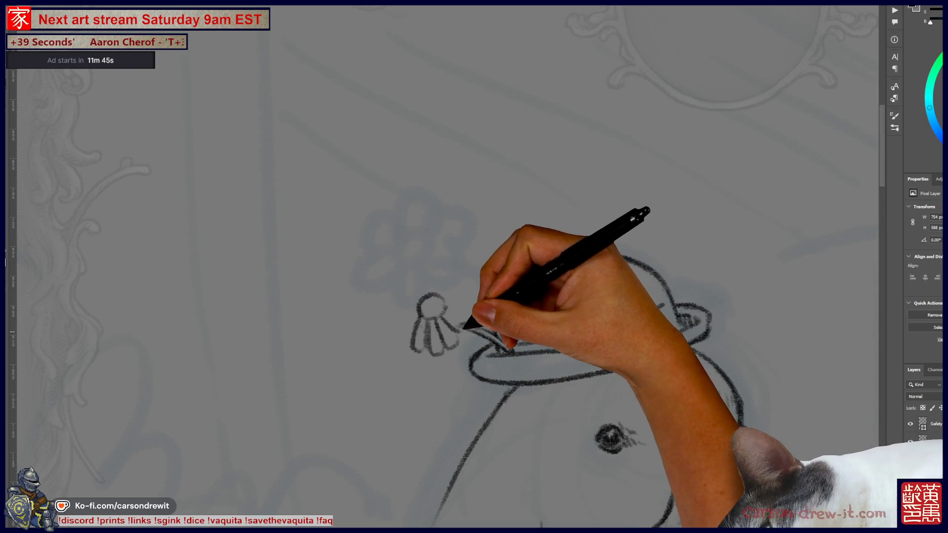
pyautogui.moveTo(418, 312)
pyautogui.mouseDown()
pyautogui.moveTo(403, 333)
pyautogui.moveTo(403, 312)
pyautogui.moveTo(440, 269)
pyautogui.moveTo(446, 296)
pyautogui.moveTo(455, 275)
pyautogui.moveTo(466, 307)
pyautogui.moveTo(406, 321)
pyautogui.moveTo(414, 331)
pyautogui.moveTo(423, 321)
pyautogui.moveTo(394, 322)
pyautogui.moveTo(394, 331)
pyautogui.moveTo(406, 333)
pyautogui.moveTo(422, 311)
pyautogui.mouseUp()
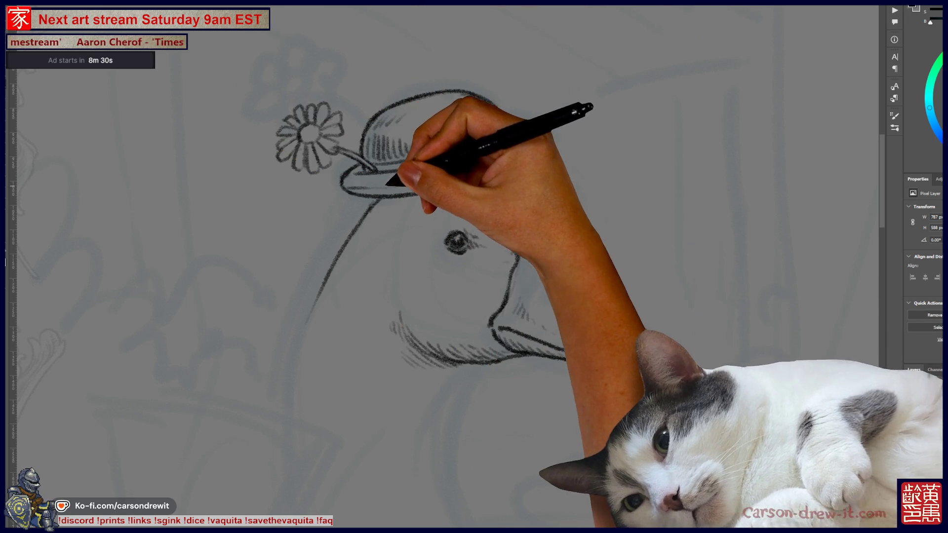
pyautogui.moveTo(349, 184); pyautogui.dragTo(414, 180)
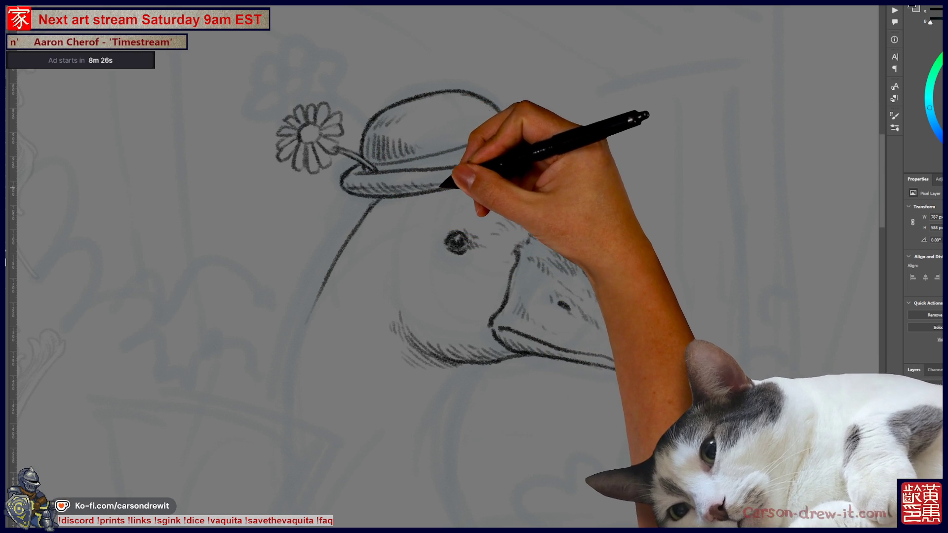
# - Darken the daisy stem where it meets the hat
pyautogui.moveTo(356, 170); pyautogui.dragTo(361, 168)
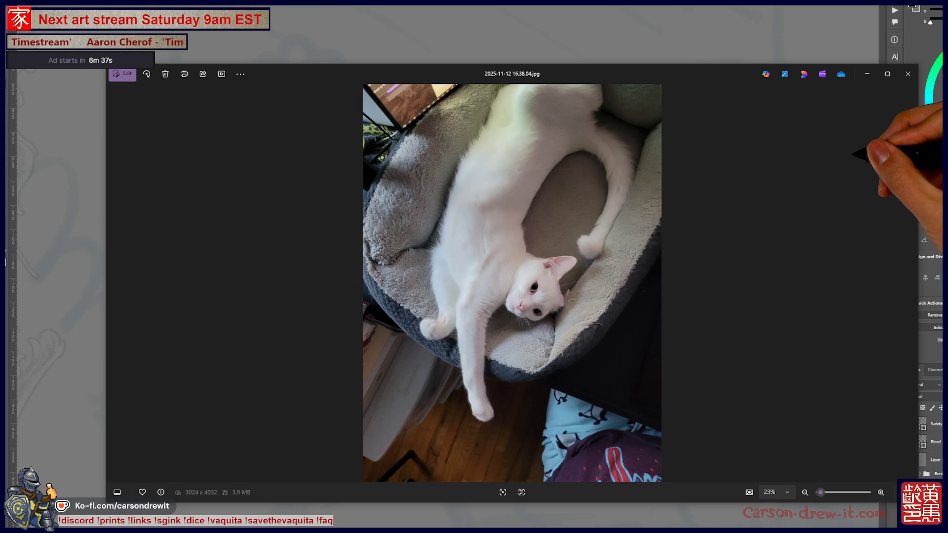
# - Show the cat photo full-window and zoom in and out to study it
pyautogui.click(888, 73)
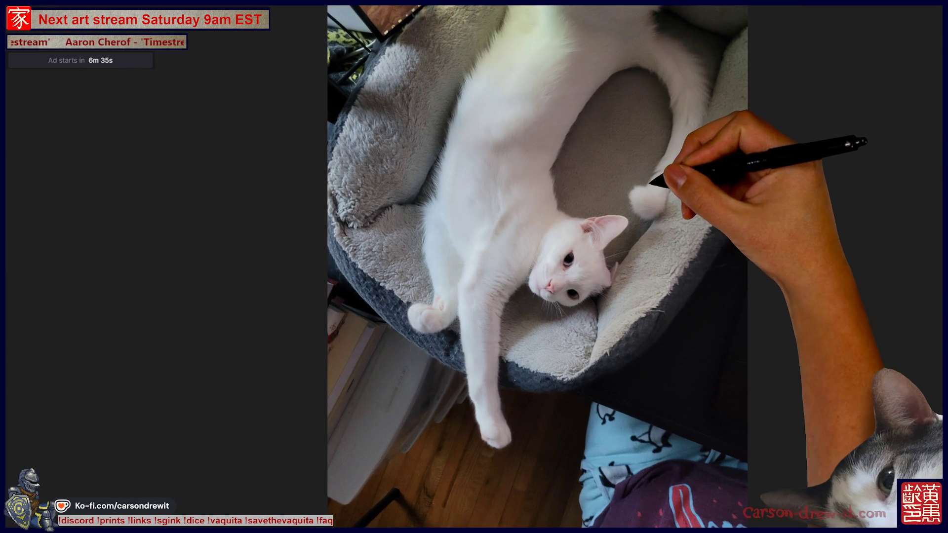
pyautogui.scroll(3, 538, 266)
pyautogui.scroll(-2, 537, 267)
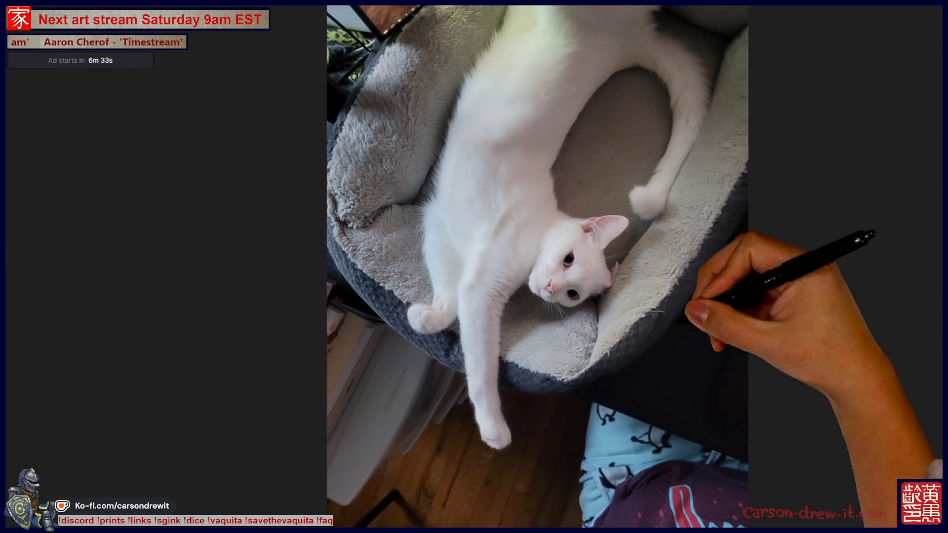
pyautogui.scroll(3, 537, 267)
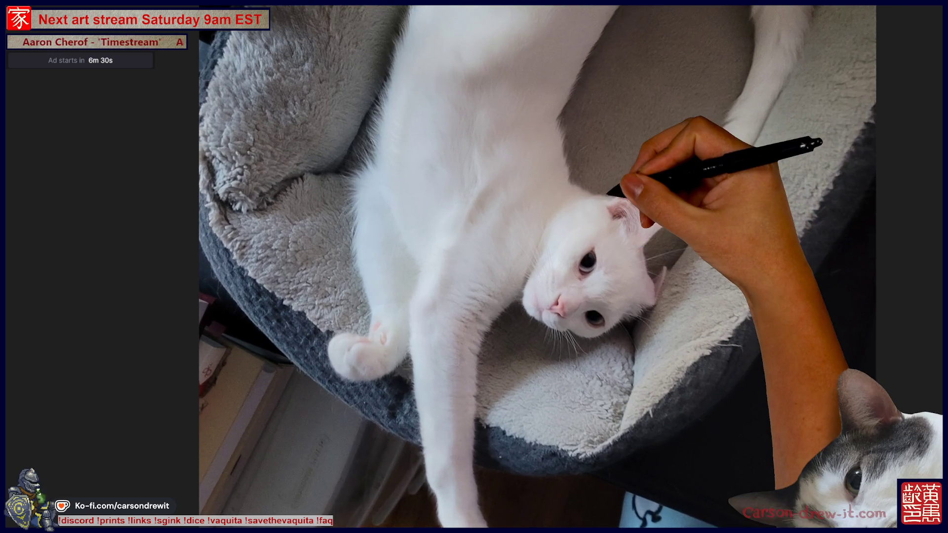
pyautogui.scroll(-1, 538, 267)
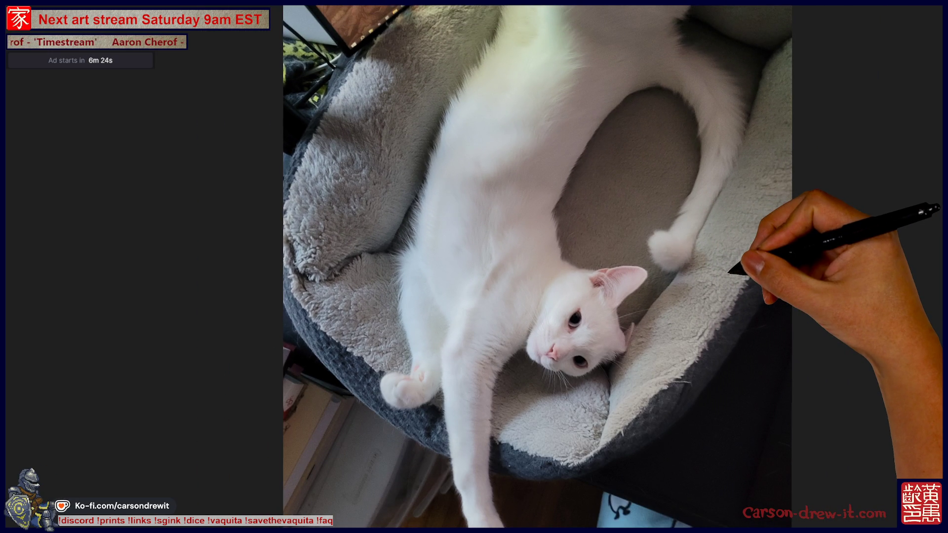
pyautogui.scroll(1, 537, 267)
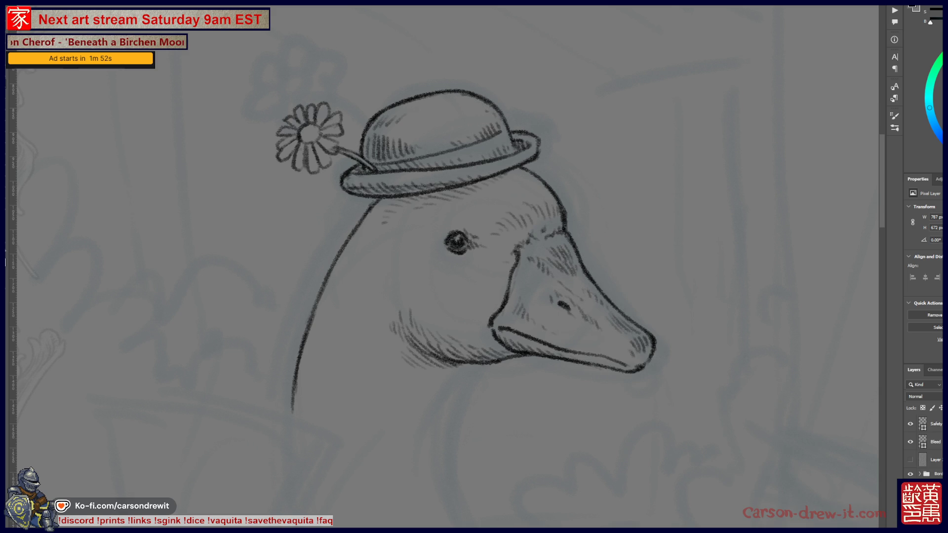
# - Undo a stray stroke below the beak and hatch shading under the duck's chin
pyautogui.moveTo(447, 444); pyautogui.dragTo(465, 368)
pyautogui.hotkey('ctrl', 'z')
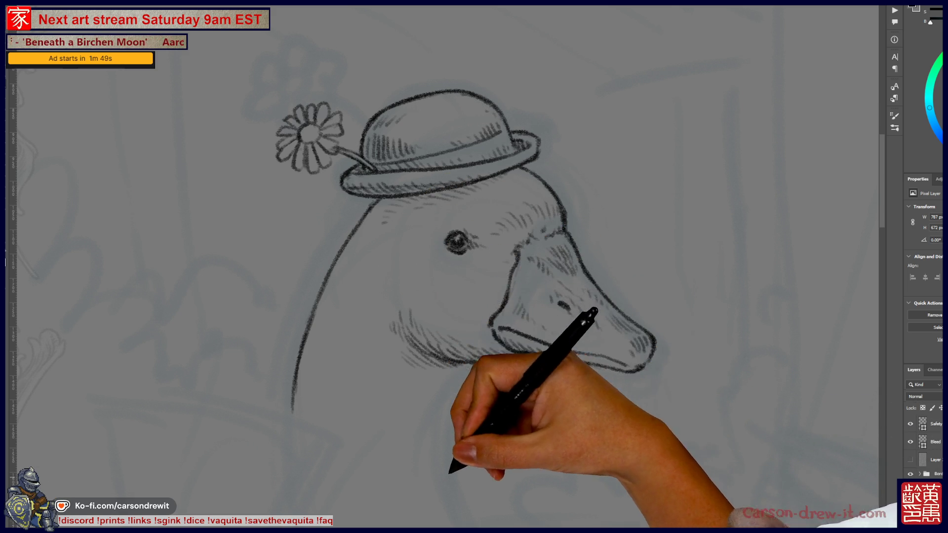
pyautogui.moveTo(494, 354)
pyautogui.mouseDown()
pyautogui.moveTo(445, 386)
pyautogui.moveTo(450, 365)
pyautogui.mouseUp()
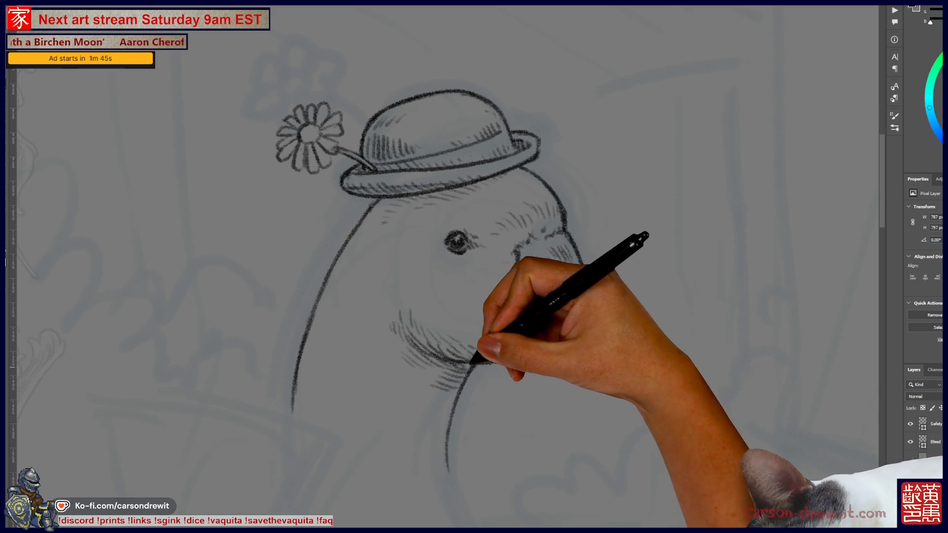
# - Pan and zoom out to bring the empty canvas below the duck into view
pyautogui.scroll(-3, 474, 267)
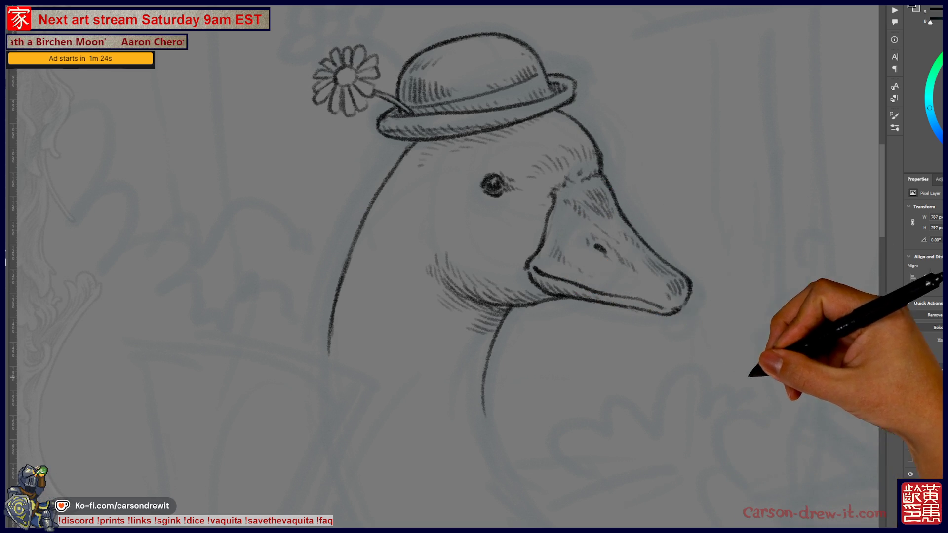
pyautogui.scroll(2, 467, 280)
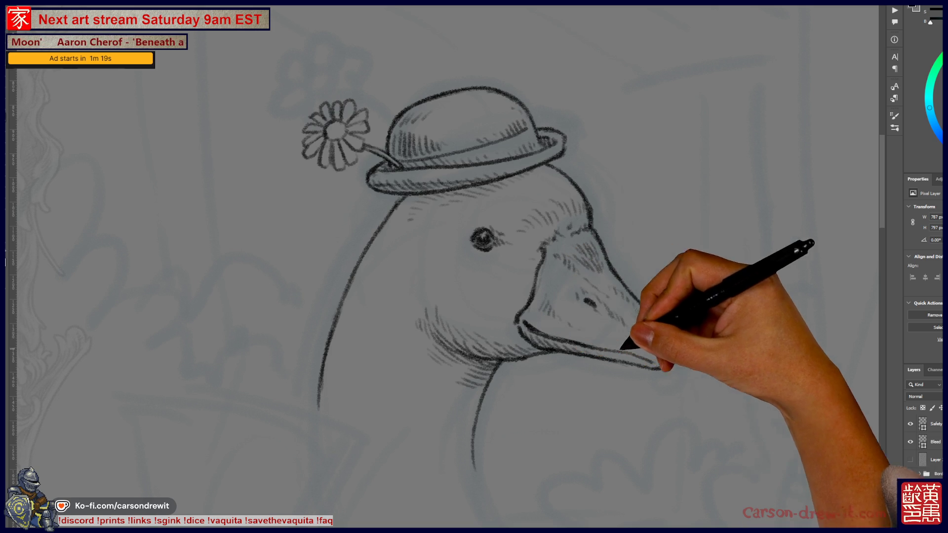
pyautogui.hscroll(3, 467, 280)
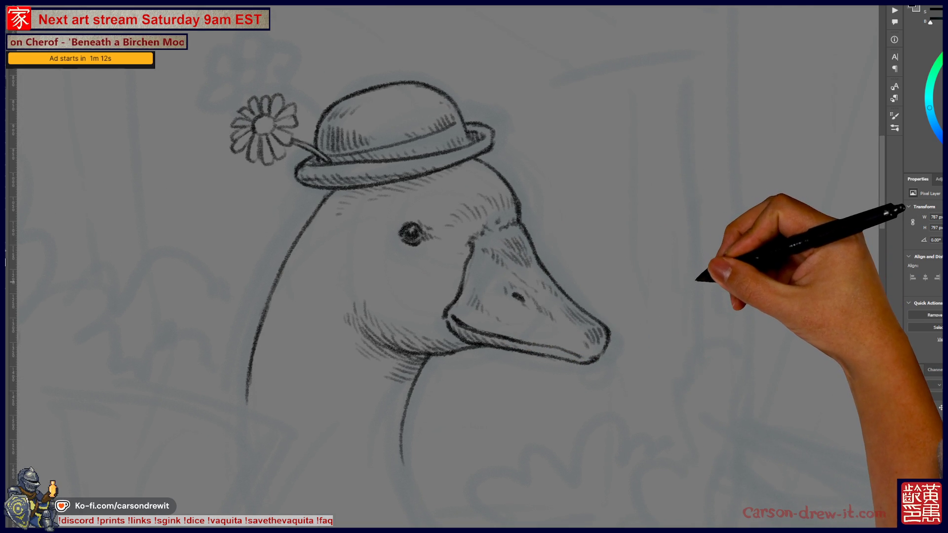
pyautogui.scroll(-1, 468, 274)
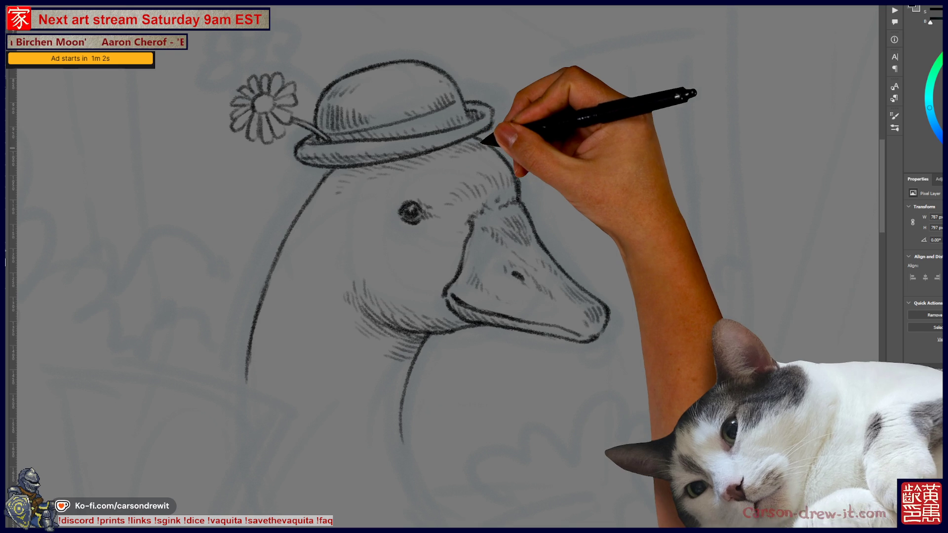
pyautogui.hotkey('ctrl', '-')
pyautogui.scroll(-3, 440, 267)
pyautogui.moveTo(474, 266); pyautogui.dragTo(505, 304)
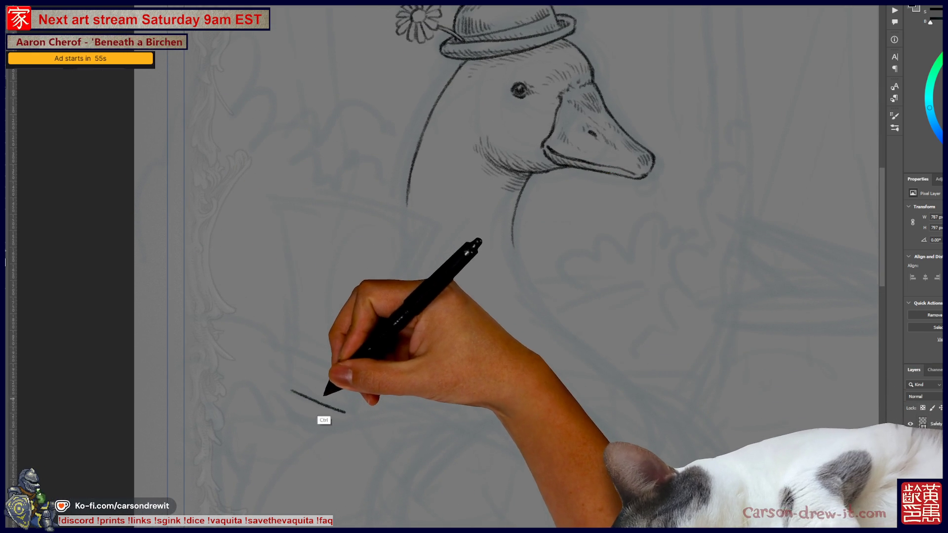
# - Draw the bottom, left and right sides of a tapered cup below-left of the neck
pyautogui.moveTo(288, 391); pyautogui.dragTo(350, 408)
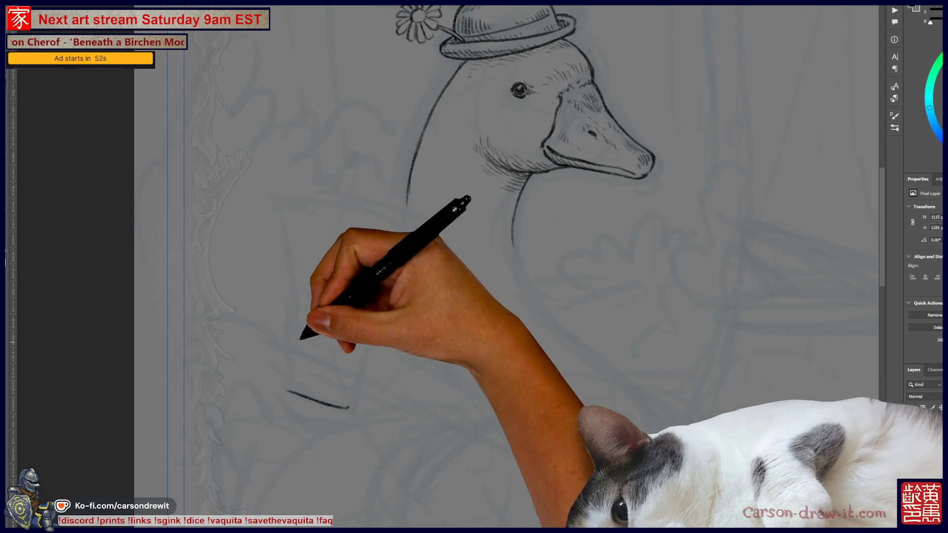
pyautogui.moveTo(288, 391)
pyautogui.mouseDown()
pyautogui.moveTo(269, 201)
pyautogui.moveTo(339, 201)
pyautogui.moveTo(423, 226)
pyautogui.mouseUp()
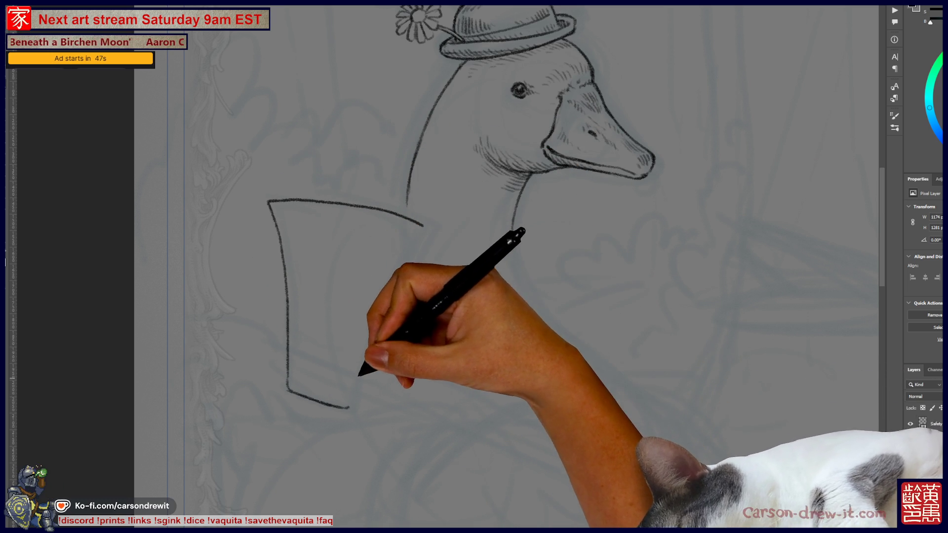
pyautogui.moveTo(349, 406)
pyautogui.mouseDown()
pyautogui.moveTo(365, 331)
pyautogui.moveTo(424, 227)
pyautogui.mouseUp()
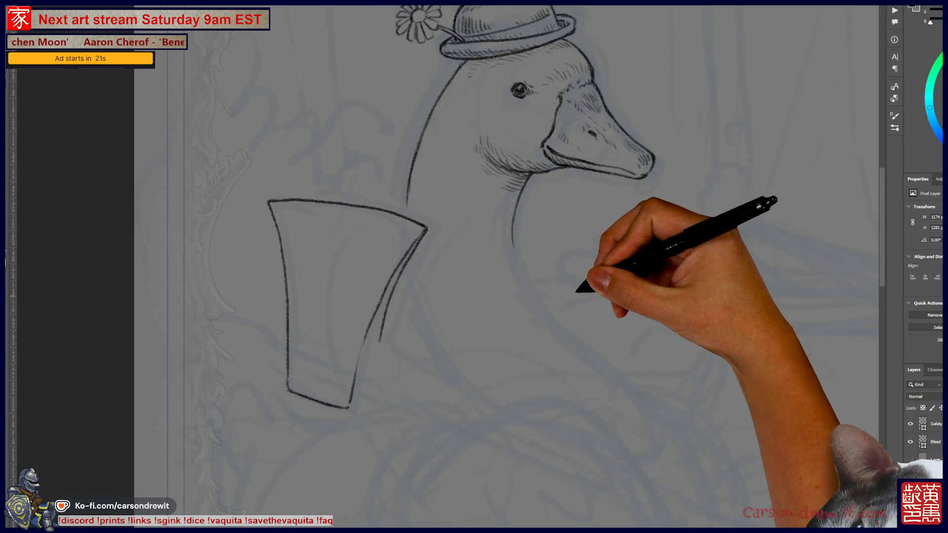
# - Switch to the score tally document and show the brush presets list
pyautogui.hotkey('ctrl', 'Tab')
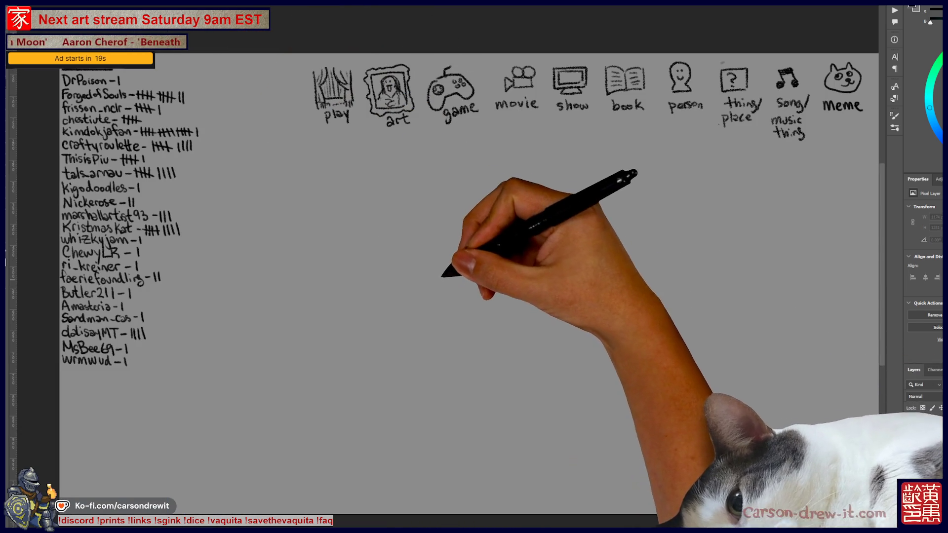
pyautogui.press('F5')
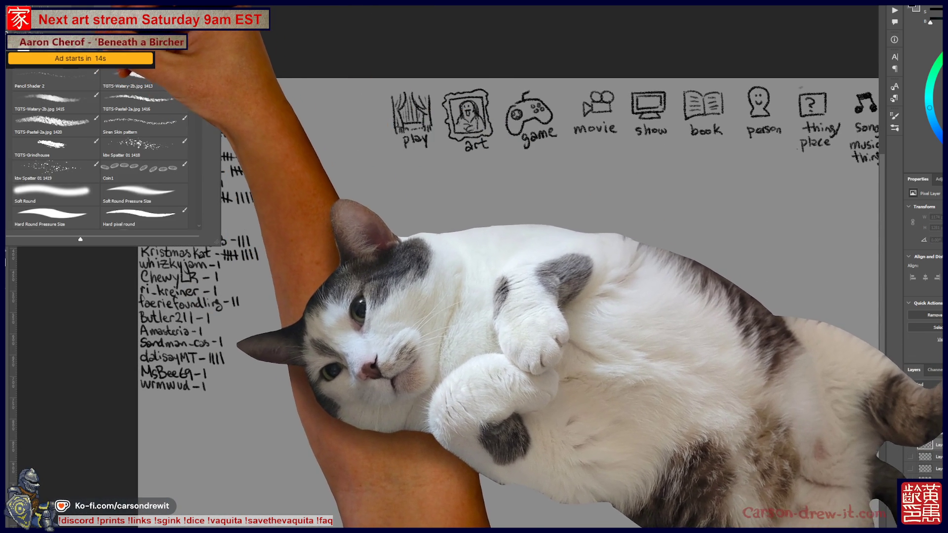
pyautogui.scroll(4, 102, 148)
# - Close the brush presets and sketch two stacked cushion outlines left of the man
pyautogui.press('F5')
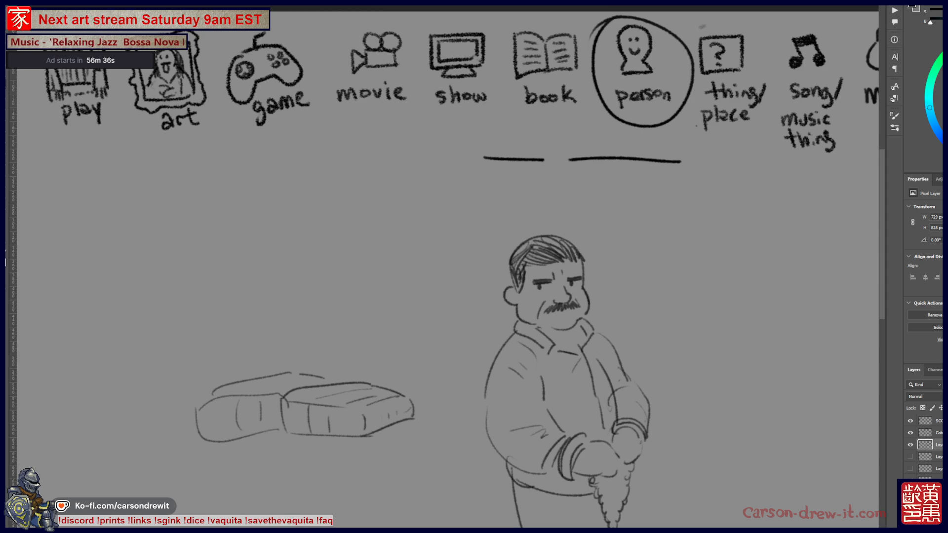
pyautogui.moveTo(284, 383)
pyautogui.mouseDown()
pyautogui.moveTo(319, 341)
pyautogui.moveTo(385, 377)
pyautogui.mouseUp()
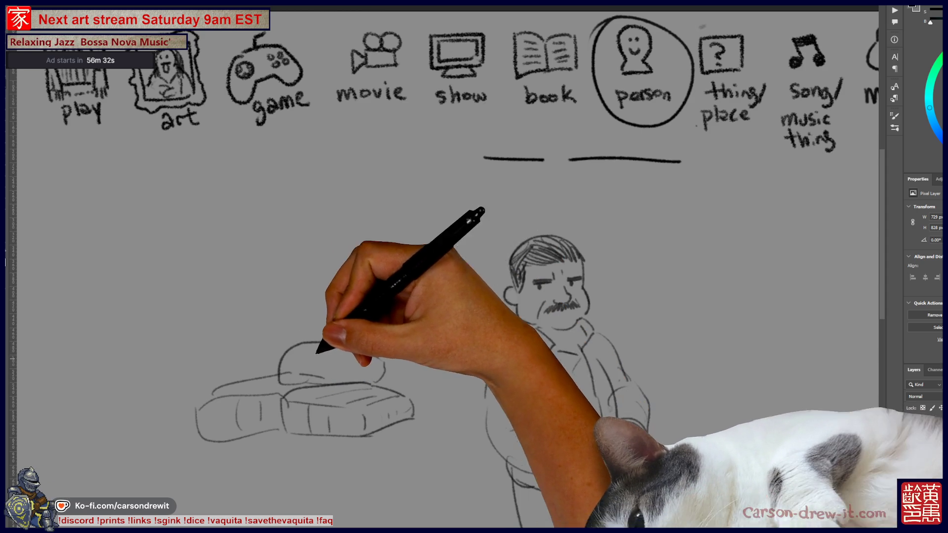
pyautogui.moveTo(306, 352); pyautogui.dragTo(359, 366)
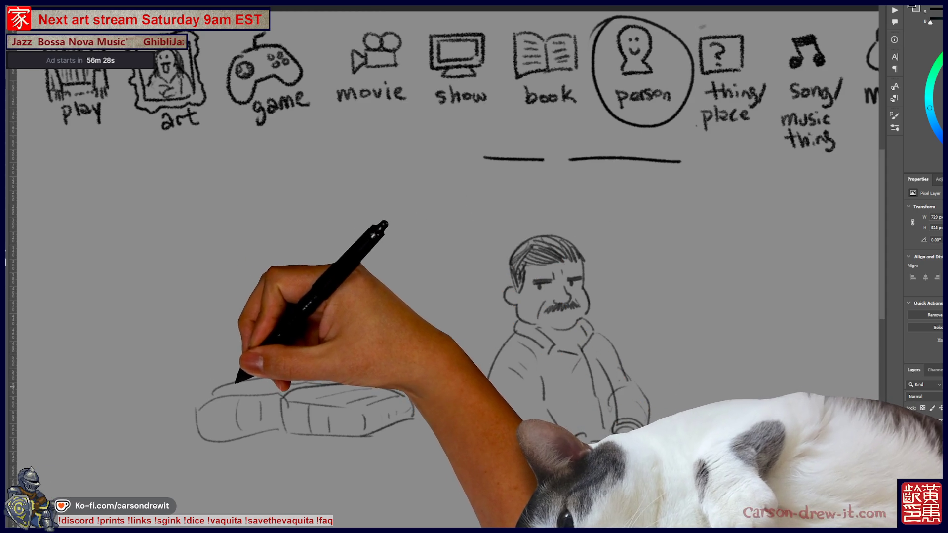
pyautogui.moveTo(208, 381)
pyautogui.mouseDown()
pyautogui.moveTo(239, 347)
pyautogui.moveTo(253, 350)
pyautogui.mouseUp()
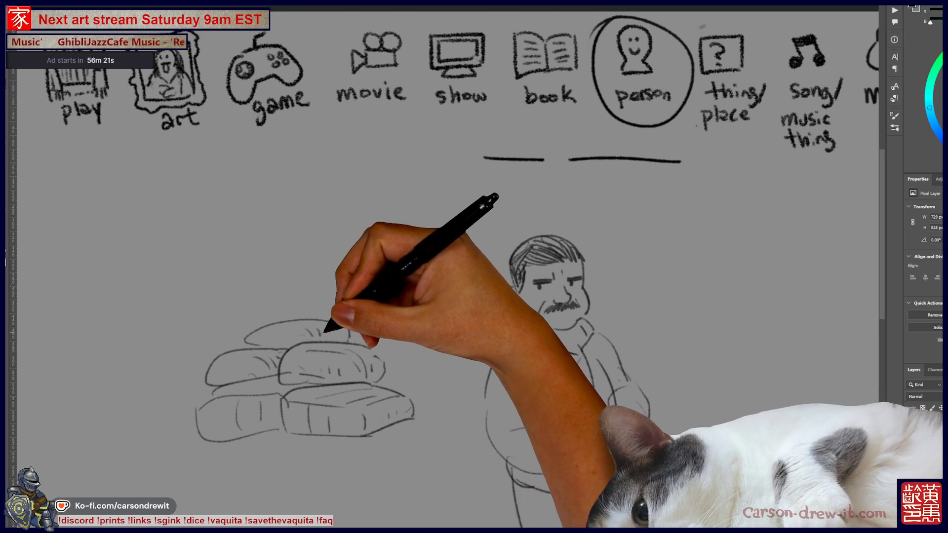
# - Recentre the view on the sketches and draw a ground line under the cushion stack
pyautogui.scroll(-2, 444, 222)
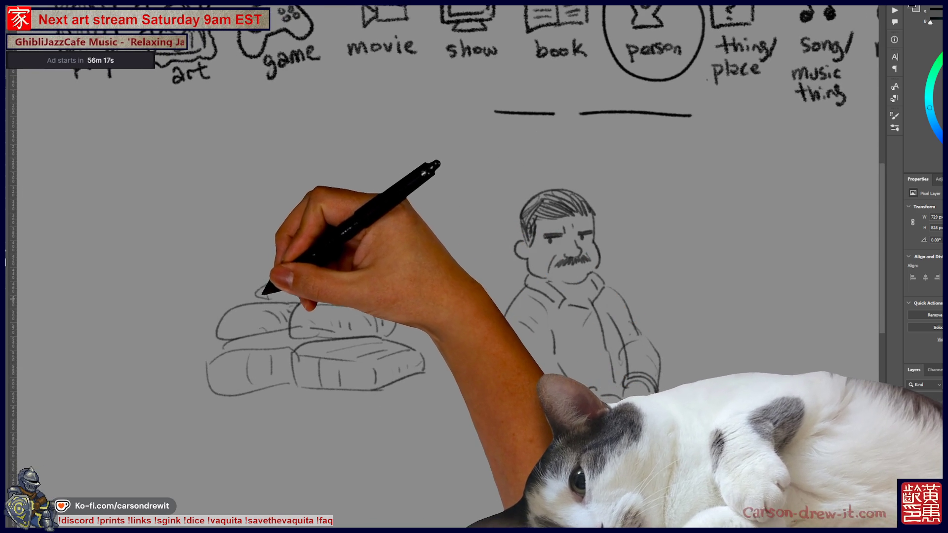
pyautogui.moveTo(296, 316); pyautogui.dragTo(163, 386)
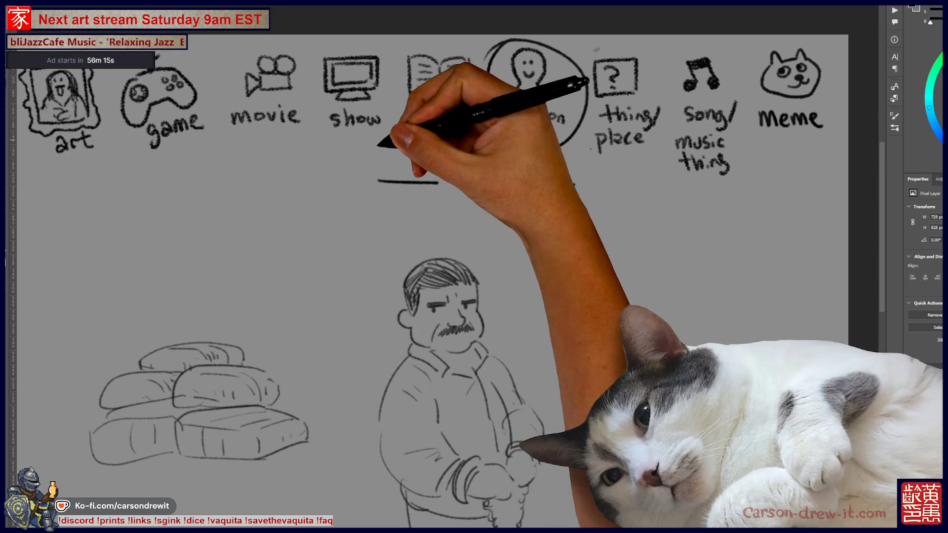
pyautogui.moveTo(560, 212)
pyautogui.mouseDown()
pyautogui.moveTo(548, 245)
pyautogui.moveTo(526, 248)
pyautogui.mouseUp()
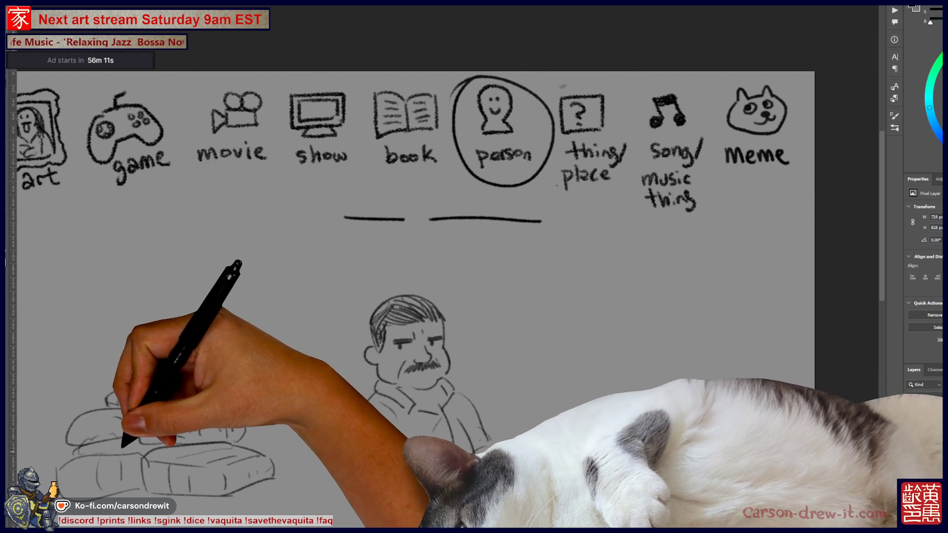
pyautogui.moveTo(346, 296); pyautogui.dragTo(403, 188)
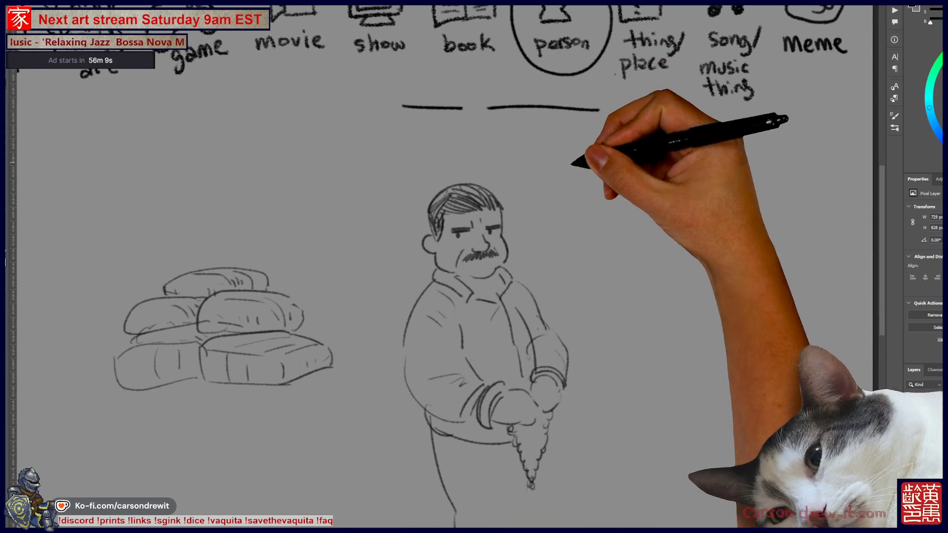
pyautogui.moveTo(617, 316); pyautogui.dragTo(671, 317)
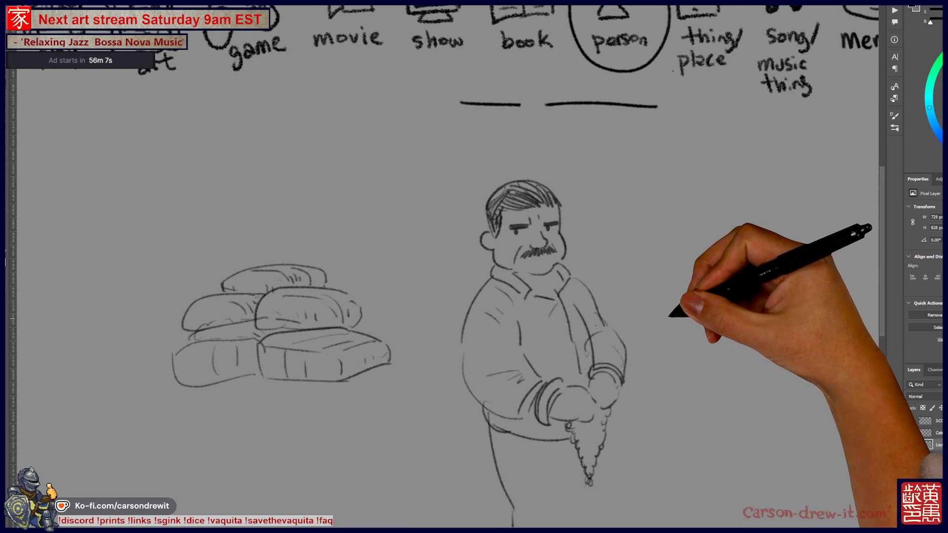
pyautogui.moveTo(141, 401); pyautogui.dragTo(314, 403)
pyautogui.moveTo(344, 405); pyautogui.dragTo(397, 390)
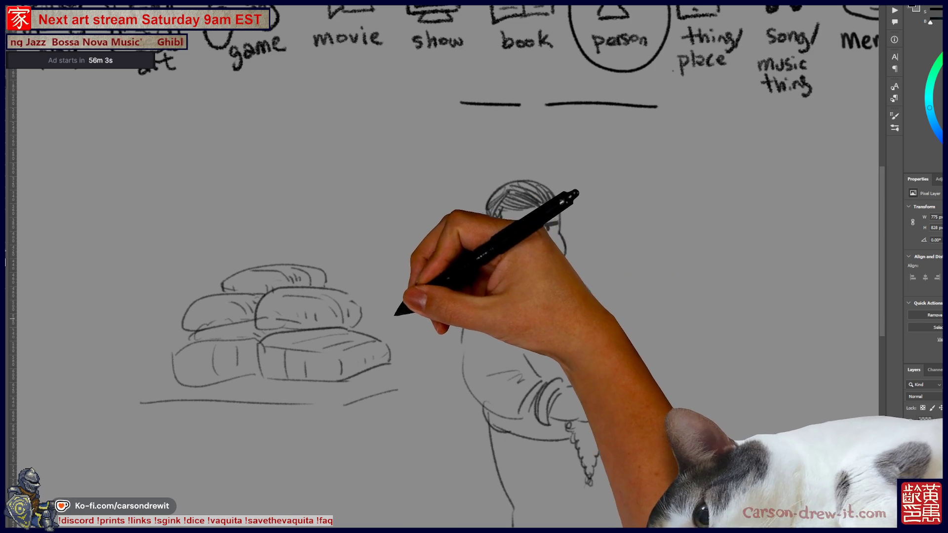
# - Sketch a small rounded box and an arched stroke to the right of the man
pyautogui.moveTo(423, 360); pyautogui.dragTo(336, 395)
pyautogui.moveTo(807, 258)
pyautogui.mouseDown()
pyautogui.moveTo(720, 290)
pyautogui.moveTo(674, 275)
pyautogui.moveTo(643, 292)
pyautogui.moveTo(724, 290)
pyautogui.mouseUp()
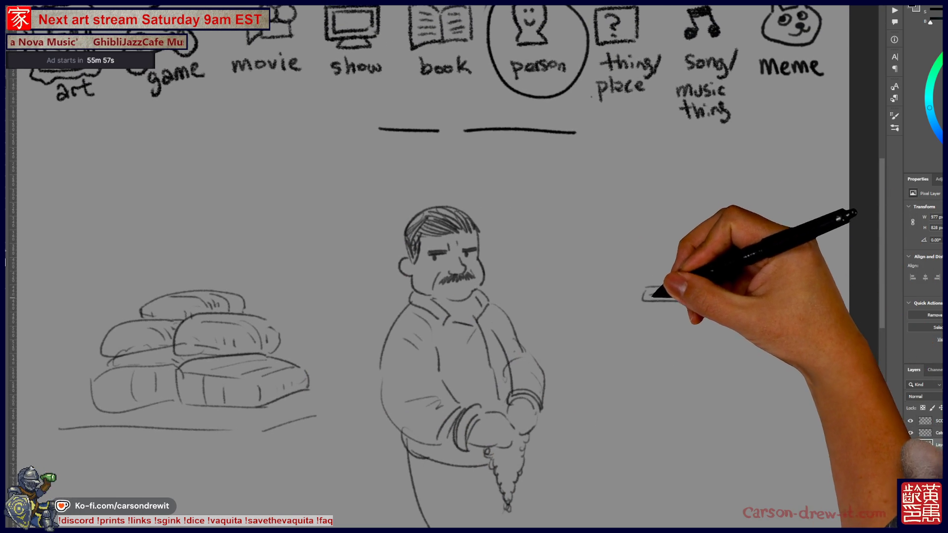
pyautogui.moveTo(675, 266); pyautogui.dragTo(714, 262)
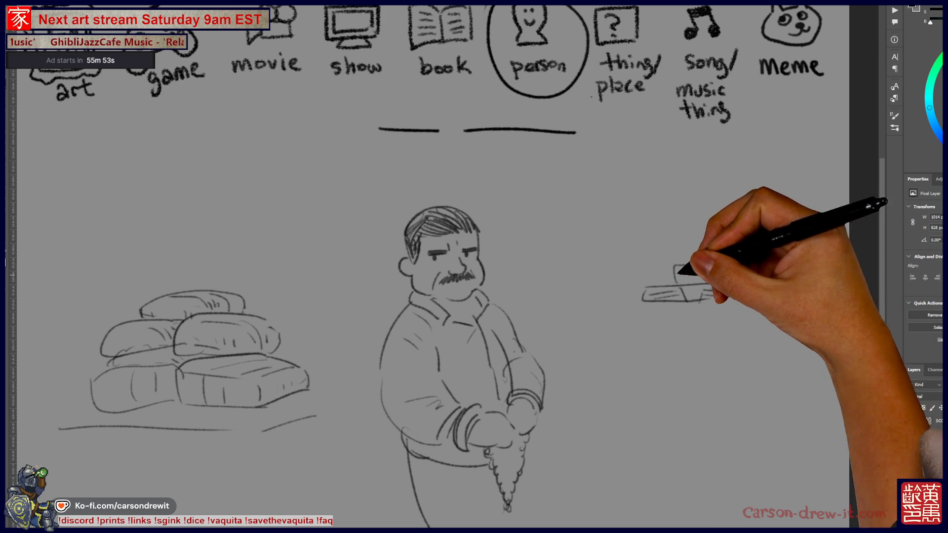
pyautogui.moveTo(735, 270)
pyautogui.mouseDown()
pyautogui.moveTo(745, 316)
pyautogui.moveTo(751, 286)
pyautogui.moveTo(735, 295)
pyautogui.moveTo(730, 282)
pyautogui.moveTo(739, 291)
pyautogui.moveTo(778, 267)
pyautogui.moveTo(713, 269)
pyautogui.moveTo(785, 279)
pyautogui.mouseUp()
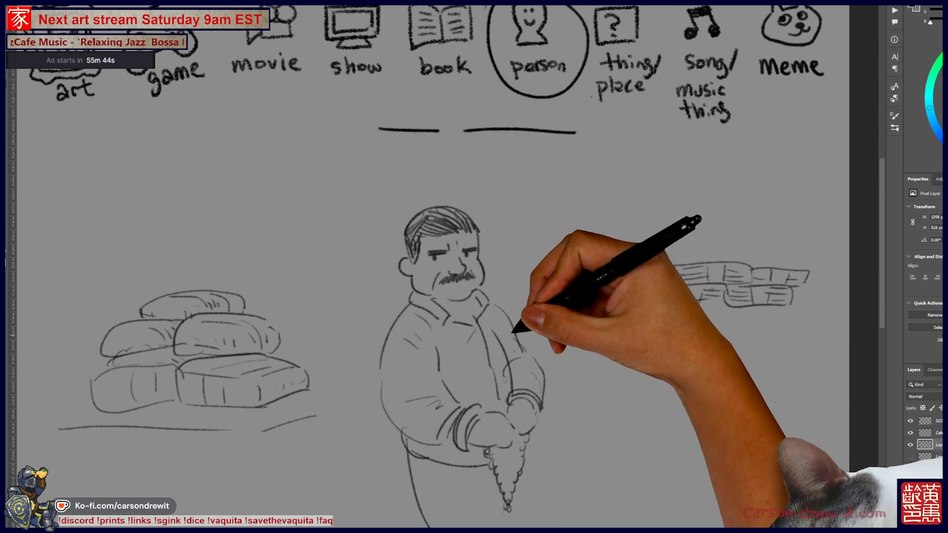
pyautogui.moveTo(519, 318); pyautogui.dragTo(570, 304)
pyautogui.moveTo(616, 260); pyautogui.dragTo(641, 257)
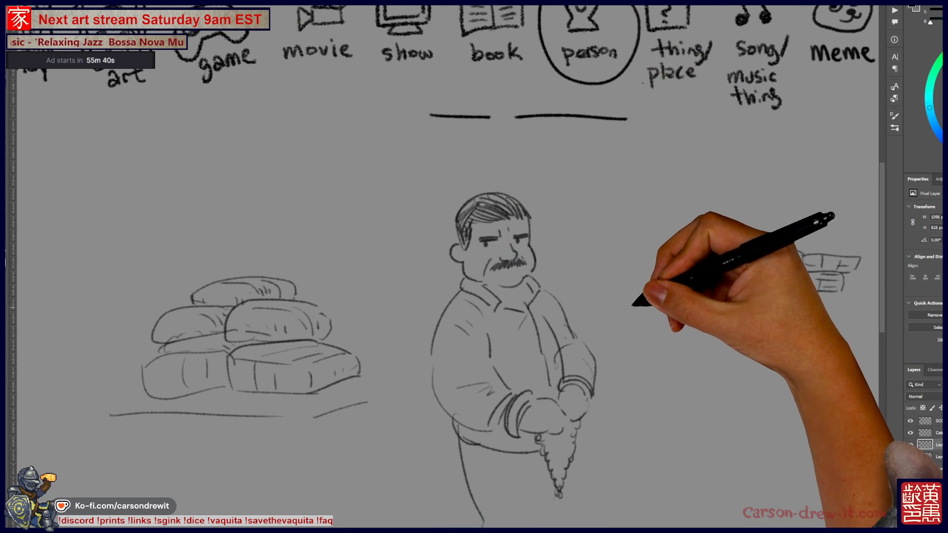
pyautogui.moveTo(631, 300); pyautogui.dragTo(666, 337)
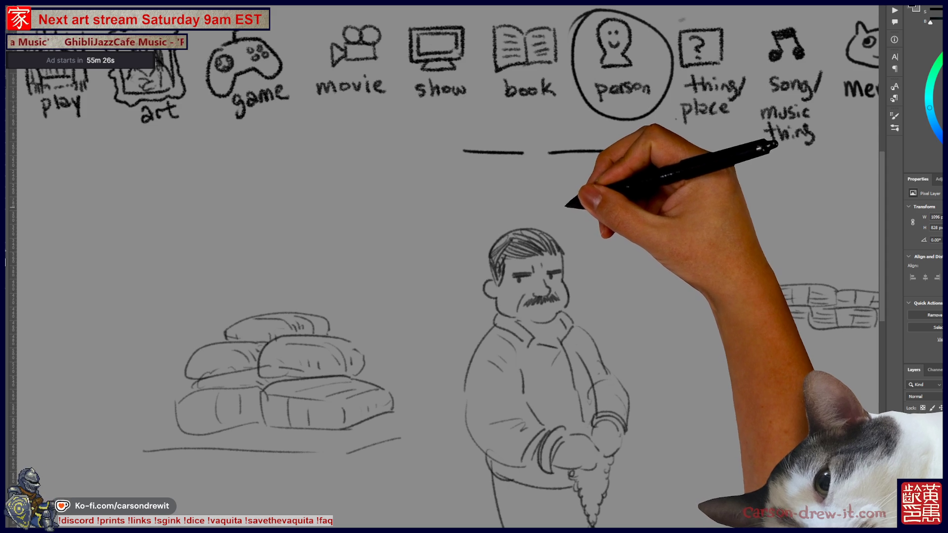
# - Add detail marks to the small head and sketch the fence line and tower posts
pyautogui.moveTo(514, 250); pyautogui.dragTo(461, 186)
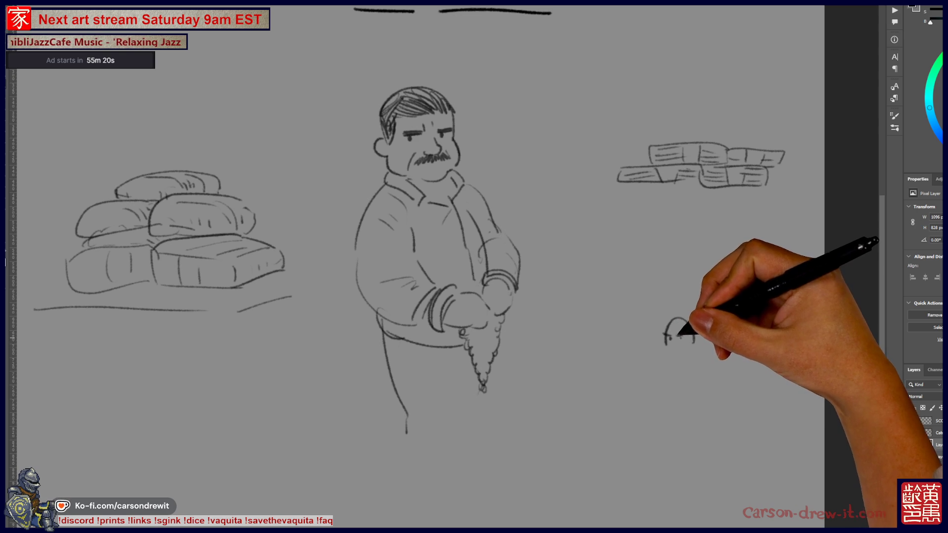
pyautogui.press('ctrl')
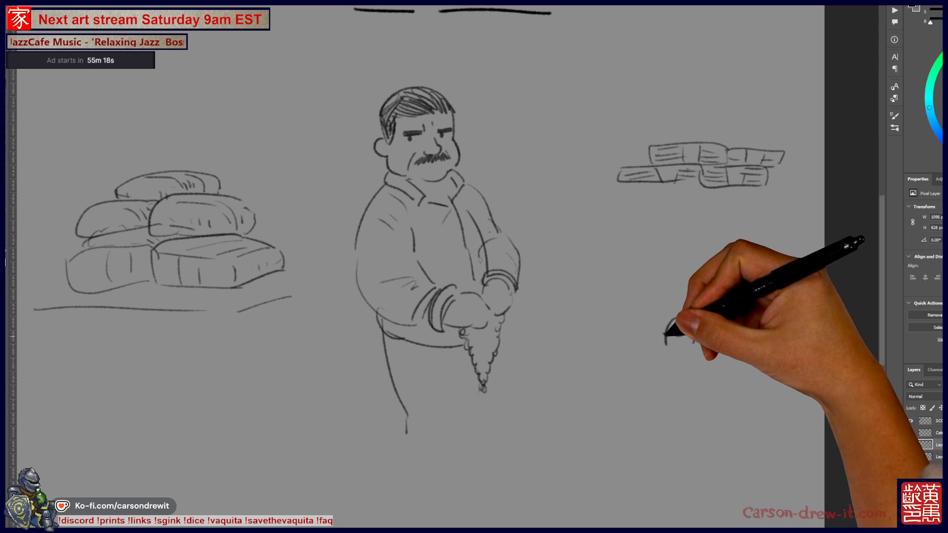
pyautogui.moveTo(668, 336); pyautogui.dragTo(684, 340)
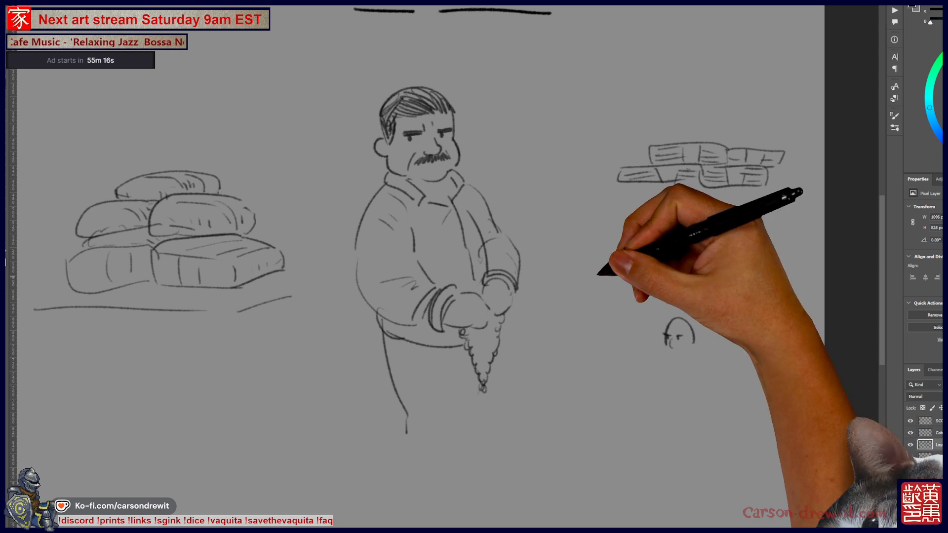
pyautogui.moveTo(615, 275); pyautogui.dragTo(579, 276)
pyautogui.moveTo(635, 331); pyautogui.dragTo(572, 335)
pyautogui.moveTo(615, 274)
pyautogui.mouseDown()
pyautogui.moveTo(726, 270)
pyautogui.moveTo(735, 315)
pyautogui.moveTo(710, 324)
pyautogui.mouseUp()
pyautogui.moveTo(763, 258)
pyautogui.mouseDown()
pyautogui.moveTo(765, 296)
pyautogui.moveTo(764, 272)
pyautogui.moveTo(722, 251)
pyautogui.mouseUp()
# - Draw a short ticked line, give the tower a peaked roof, and refine the head
pyautogui.moveTo(589, 274); pyautogui.dragTo(589, 265)
pyautogui.moveTo(590, 265); pyautogui.dragTo(617, 264)
pyautogui.moveTo(617, 260)
pyautogui.mouseDown()
pyautogui.moveTo(617, 269)
pyautogui.moveTo(719, 262)
pyautogui.mouseUp()
pyautogui.moveTo(743, 232); pyautogui.dragTo(749, 224)
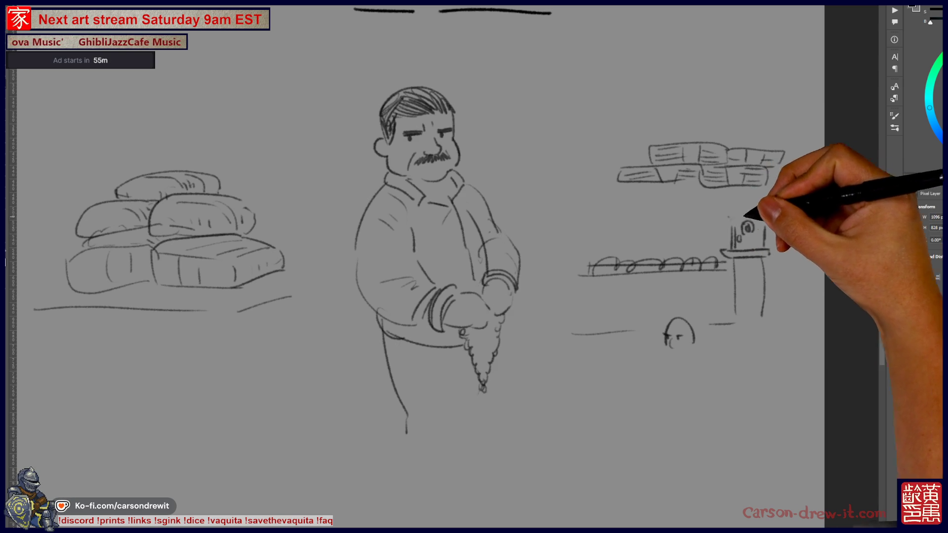
pyautogui.moveTo(759, 214)
pyautogui.mouseDown()
pyautogui.moveTo(744, 206)
pyautogui.moveTo(744, 246)
pyautogui.mouseUp()
pyautogui.moveTo(677, 321)
pyautogui.mouseDown()
pyautogui.moveTo(681, 334)
pyautogui.moveTo(665, 348)
pyautogui.moveTo(673, 333)
pyautogui.moveTo(688, 351)
pyautogui.mouseUp()
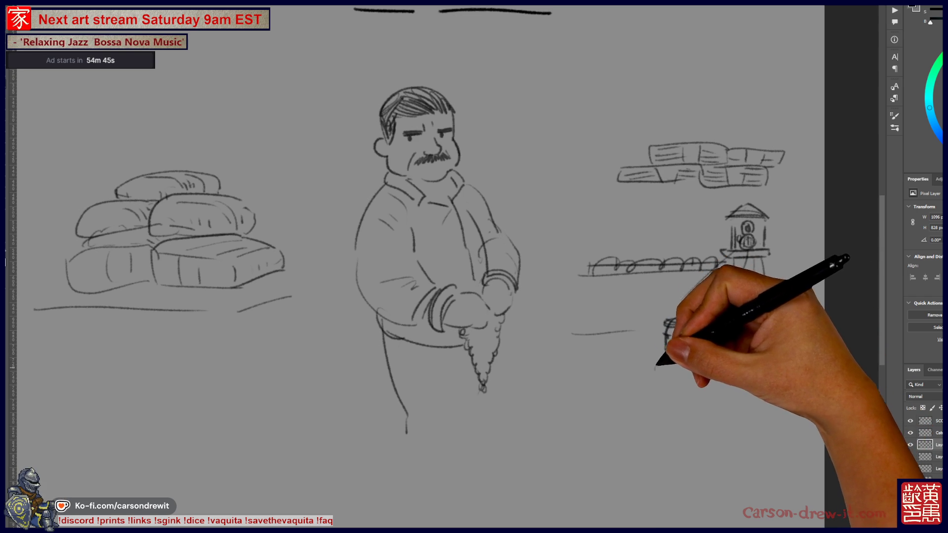
# - Give the small head a body, shoulder, shovel and legs beneath the tower
pyautogui.moveTo(659, 374); pyautogui.dragTo(677, 393)
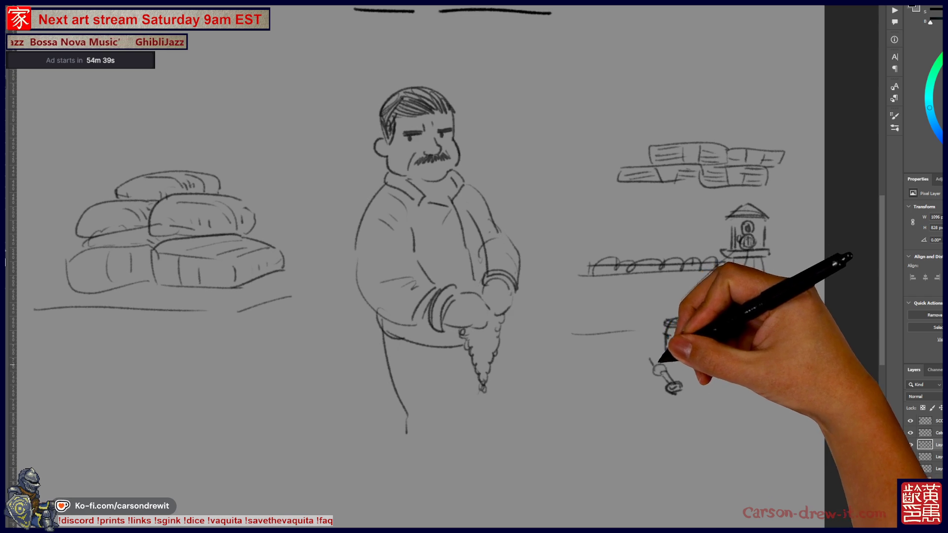
pyautogui.moveTo(637, 361); pyautogui.dragTo(642, 343)
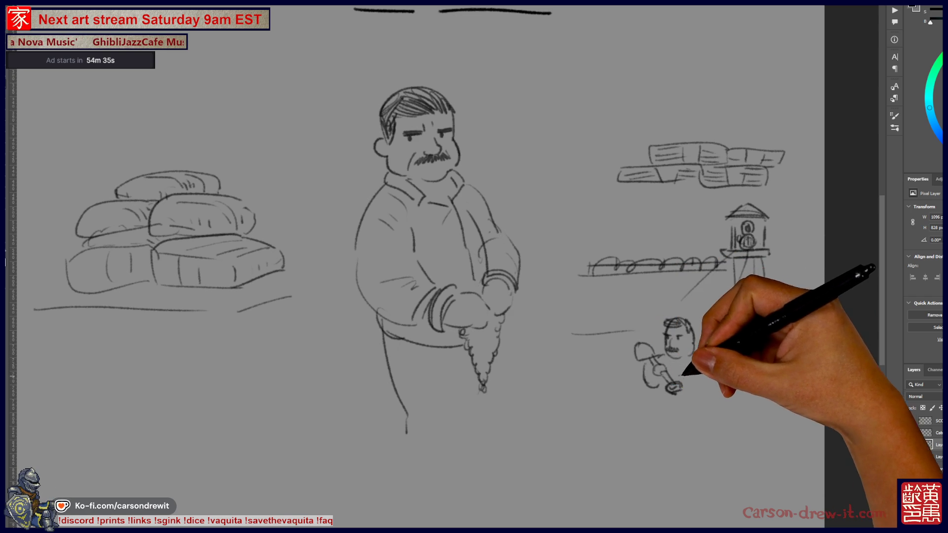
pyautogui.moveTo(695, 360)
pyautogui.mouseDown()
pyautogui.moveTo(702, 379)
pyautogui.moveTo(660, 409)
pyautogui.mouseUp()
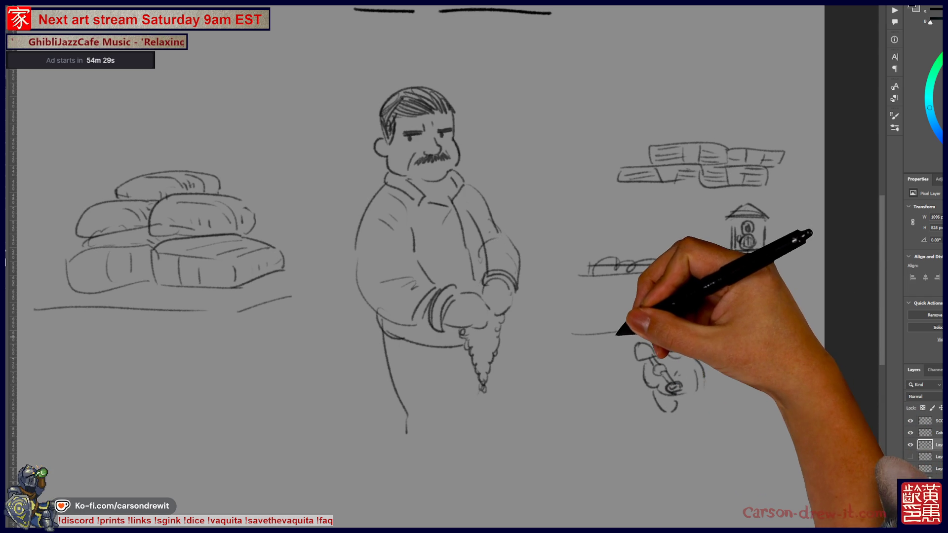
pyautogui.moveTo(621, 338)
pyautogui.mouseDown()
pyautogui.moveTo(694, 322)
pyautogui.moveTo(745, 250)
pyautogui.moveTo(746, 320)
pyautogui.mouseUp()
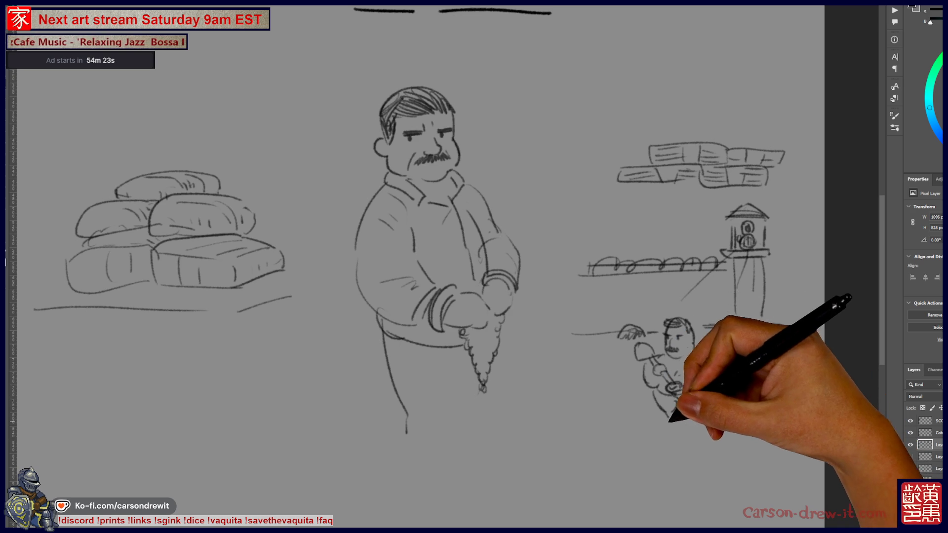
pyautogui.moveTo(672, 417)
pyautogui.mouseDown()
pyautogui.moveTo(689, 434)
pyautogui.moveTo(677, 435)
pyautogui.mouseUp()
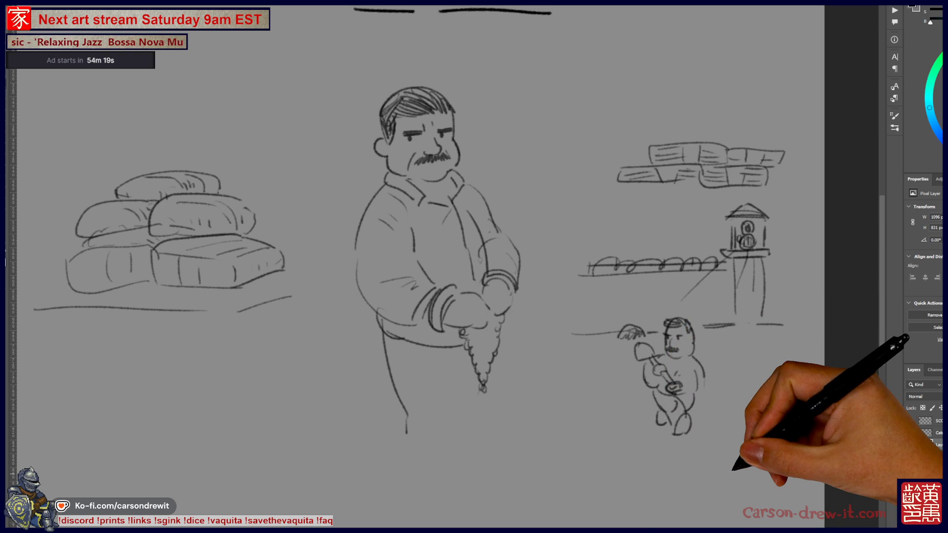
pyautogui.moveTo(525, 339)
pyautogui.mouseDown()
pyautogui.moveTo(636, 403)
pyautogui.moveTo(534, 392)
pyautogui.mouseUp()
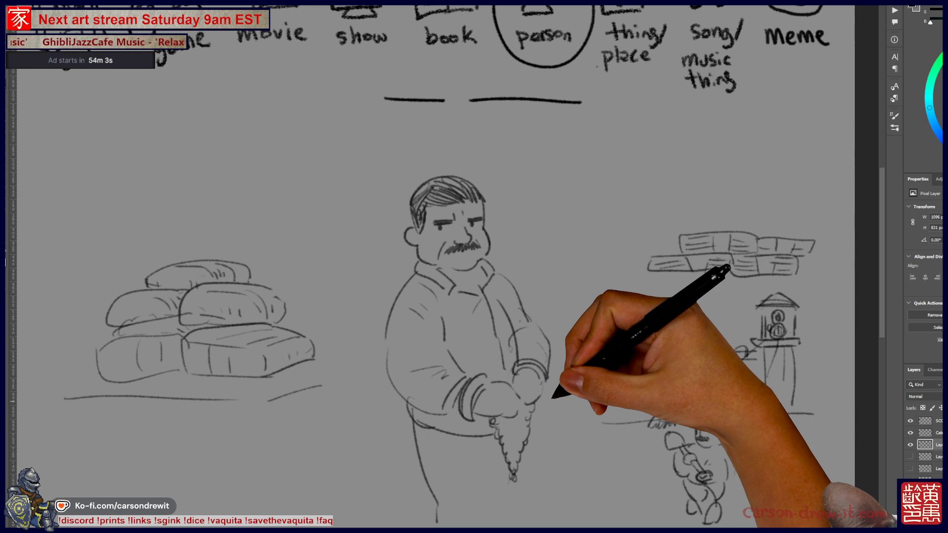
pyautogui.scroll(-3, 434, 267)
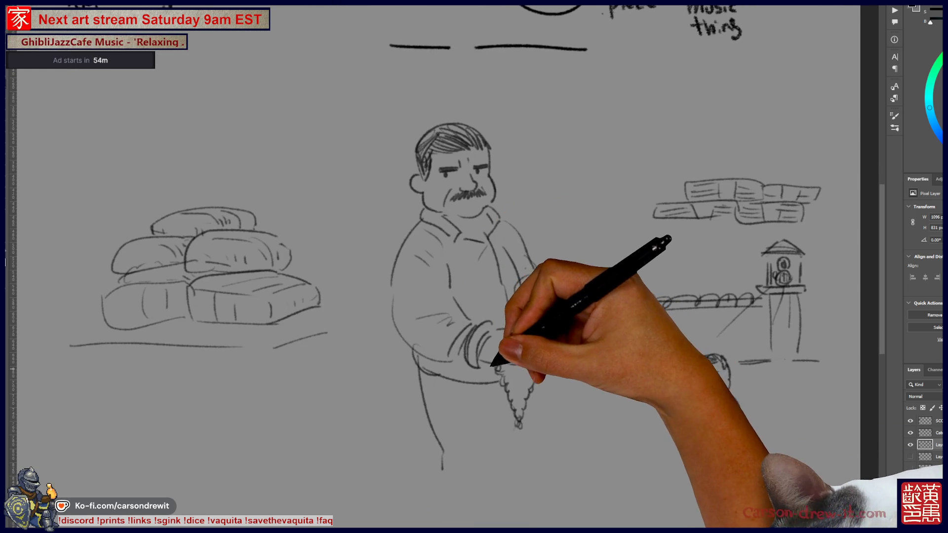
# - Undo the stray squiggle and draw a cuff loop around the man's wrists
pyautogui.press('ctrl')
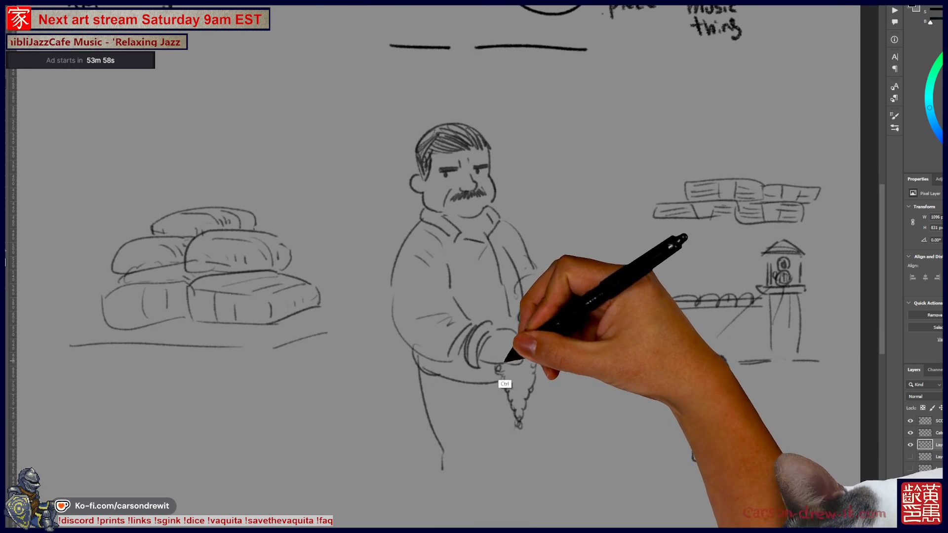
pyautogui.hotkey('ctrl', 'z')
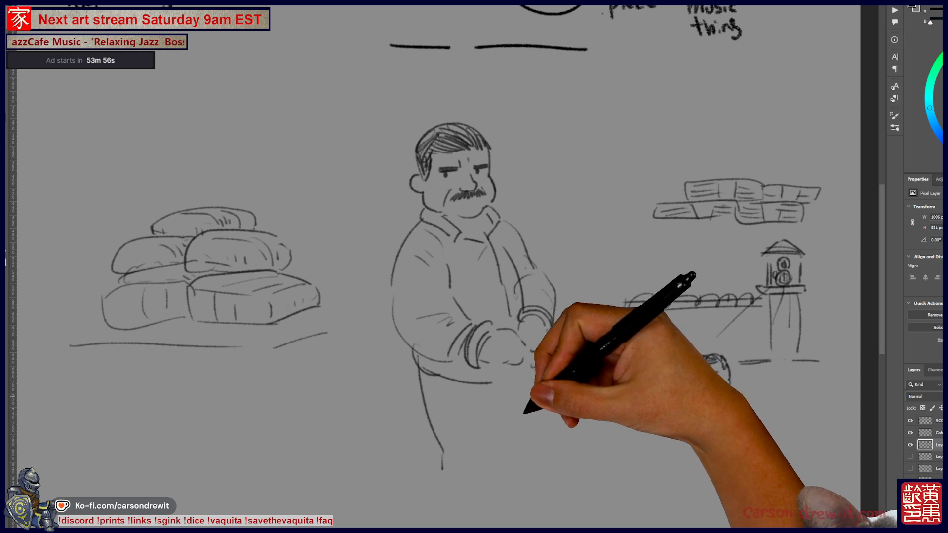
pyautogui.moveTo(494, 326)
pyautogui.mouseDown()
pyautogui.moveTo(514, 321)
pyautogui.moveTo(472, 368)
pyautogui.moveTo(529, 322)
pyautogui.moveTo(554, 313)
pyautogui.moveTo(556, 323)
pyautogui.mouseUp()
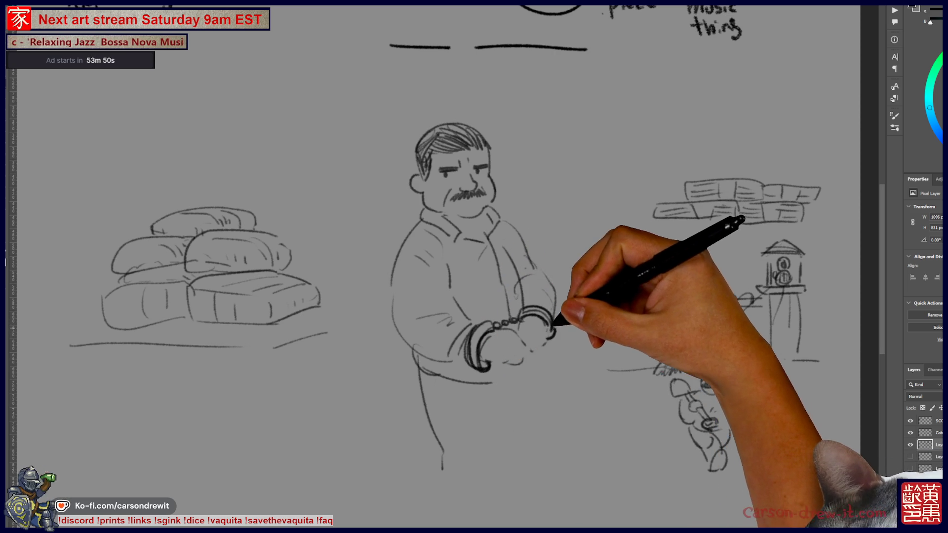
# - Draw an upward arrow below the sacks, redrawing its stem shorter
pyautogui.moveTo(575, 403)
pyautogui.mouseDown()
pyautogui.moveTo(618, 402)
pyautogui.moveTo(567, 434)
pyautogui.moveTo(624, 424)
pyautogui.mouseUp()
pyautogui.moveTo(561, 391); pyautogui.dragTo(395, 230)
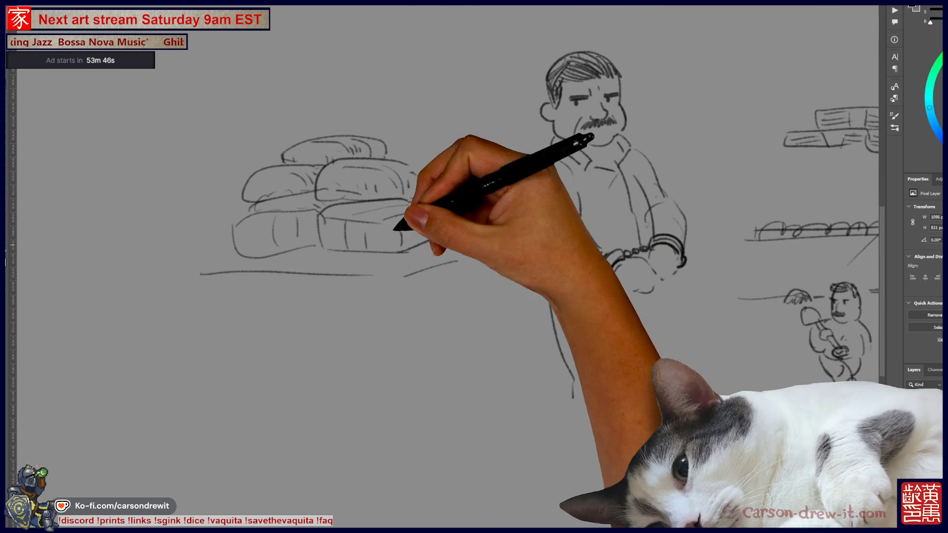
pyautogui.moveTo(296, 302)
pyautogui.mouseDown()
pyautogui.moveTo(313, 265)
pyautogui.moveTo(326, 344)
pyautogui.mouseUp()
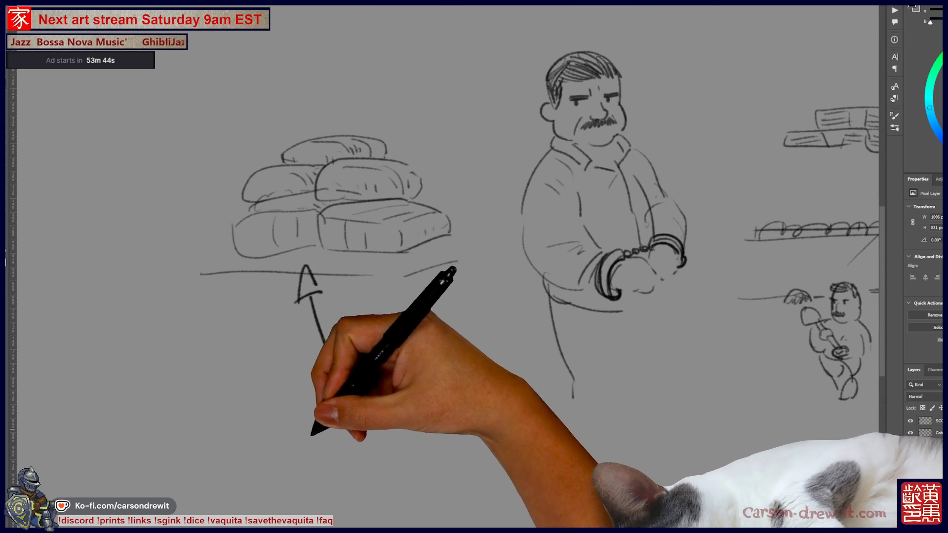
pyautogui.moveTo(316, 430); pyautogui.dragTo(447, 430)
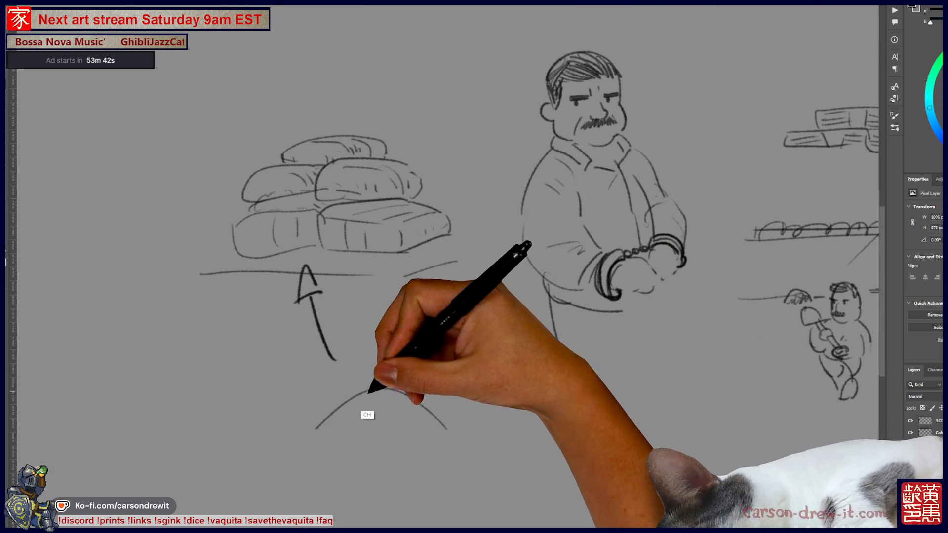
pyautogui.hotkey('ctrl', 'z')
pyautogui.hotkey('ctrl', 'z')
pyautogui.moveTo(307, 269); pyautogui.dragTo(326, 351)
# - Sketch arcs, a short line and a narrow post below the arrow, erasing a stray diagonal stroke
pyautogui.moveTo(289, 409)
pyautogui.mouseDown()
pyautogui.moveTo(368, 370)
pyautogui.moveTo(298, 410)
pyautogui.mouseUp()
pyautogui.moveTo(405, 276); pyautogui.dragTo(457, 262)
pyautogui.moveTo(348, 432)
pyautogui.mouseDown()
pyautogui.moveTo(428, 395)
pyautogui.moveTo(352, 432)
pyautogui.mouseUp()
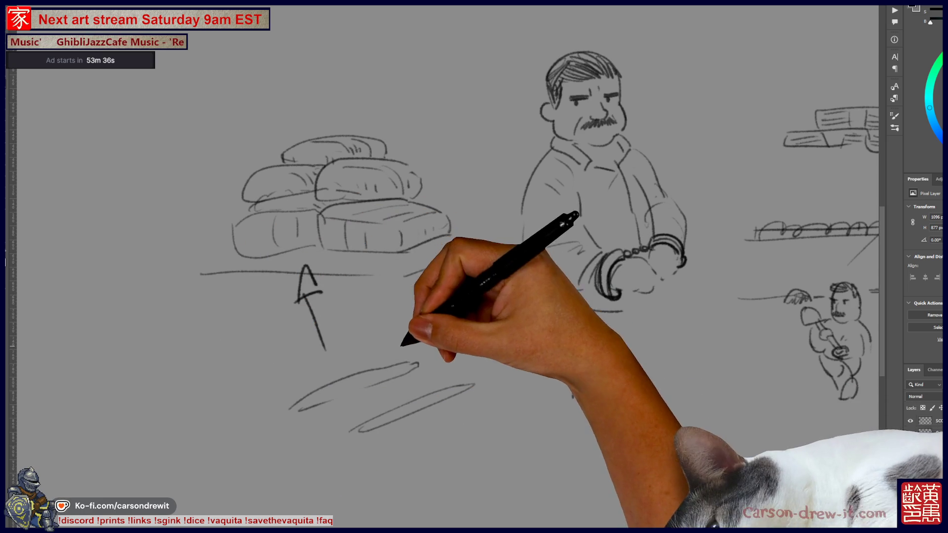
pyautogui.moveTo(403, 356); pyautogui.dragTo(424, 296)
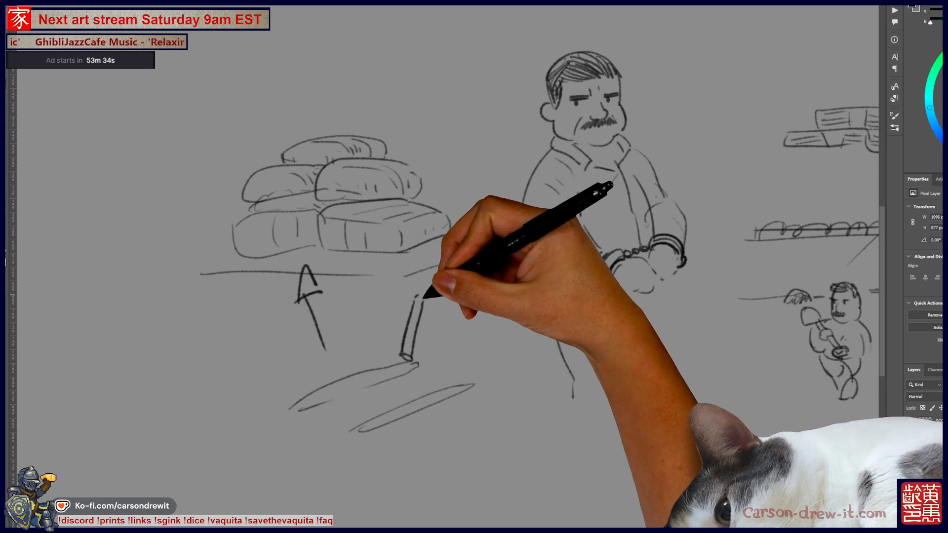
pyautogui.moveTo(508, 354); pyautogui.dragTo(487, 396)
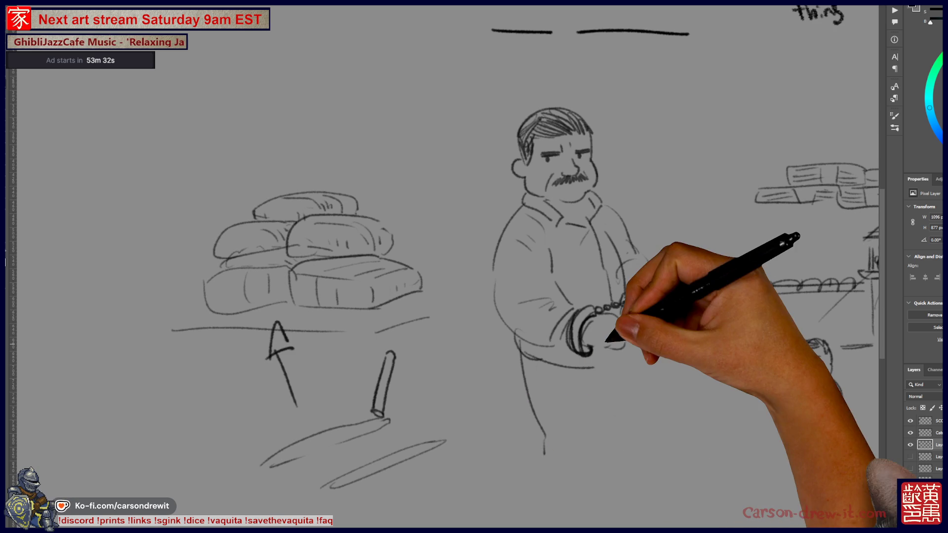
pyautogui.moveTo(349, 407)
pyautogui.mouseDown()
pyautogui.moveTo(360, 458)
pyautogui.moveTo(371, 470)
pyautogui.moveTo(389, 461)
pyautogui.mouseUp()
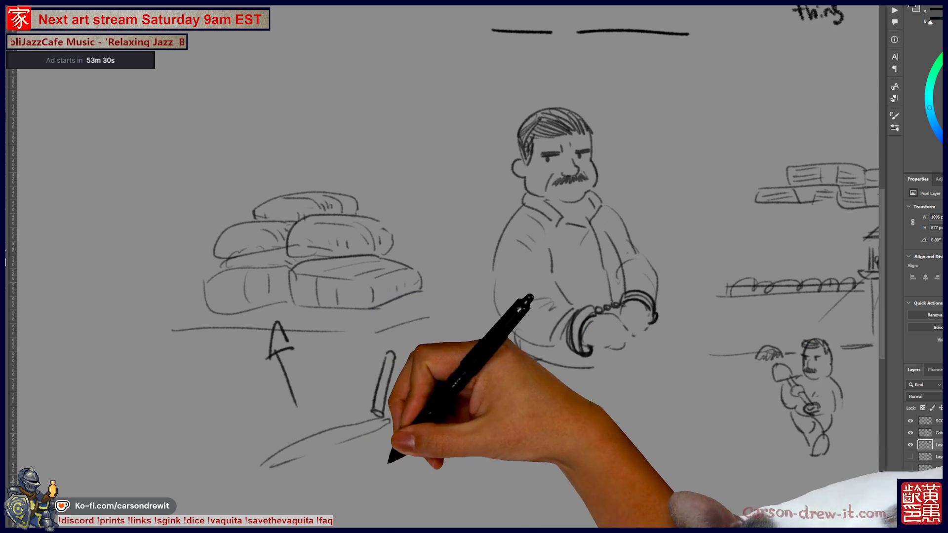
pyautogui.scroll(5, 388, 462)
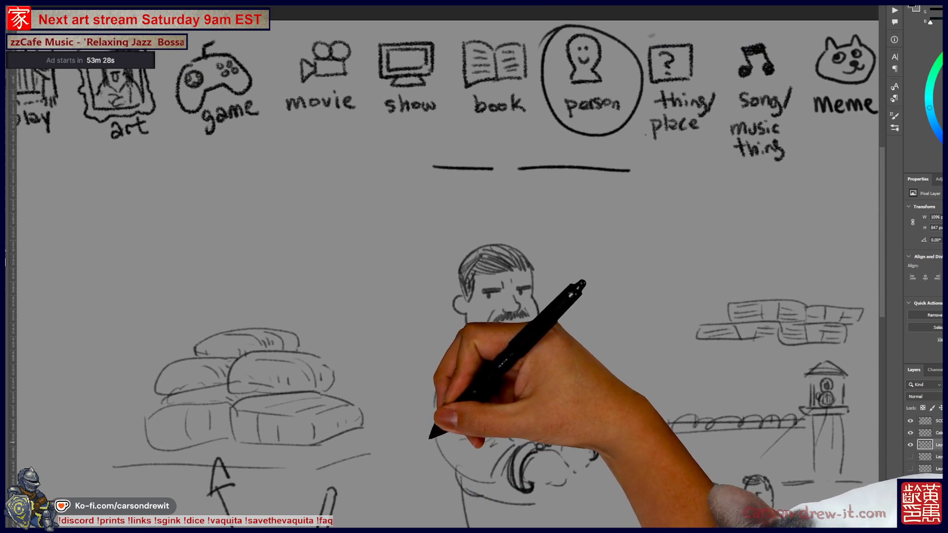
pyautogui.hscroll(3, 350, 282)
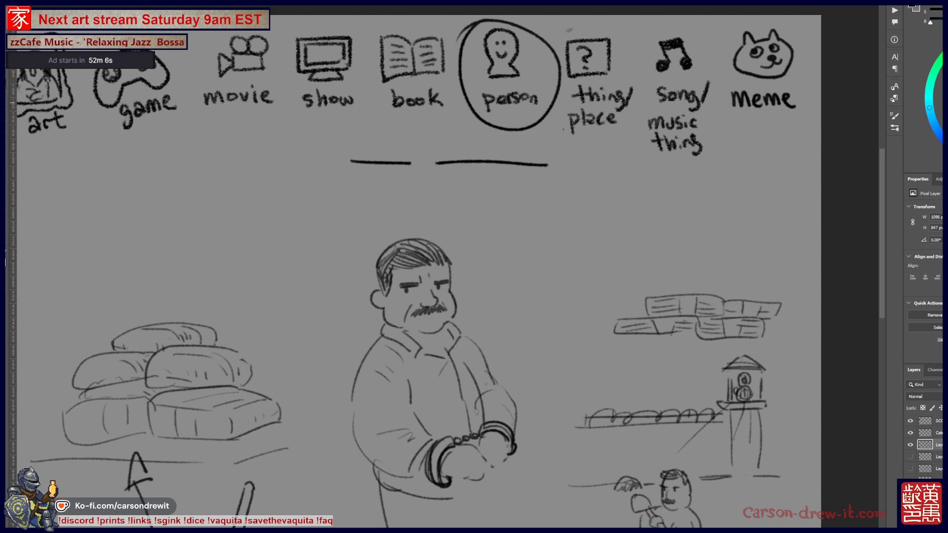
# - Turn off the eye of the man-and-sacks sketch layer in the Layers panel
pyautogui.click(911, 445)
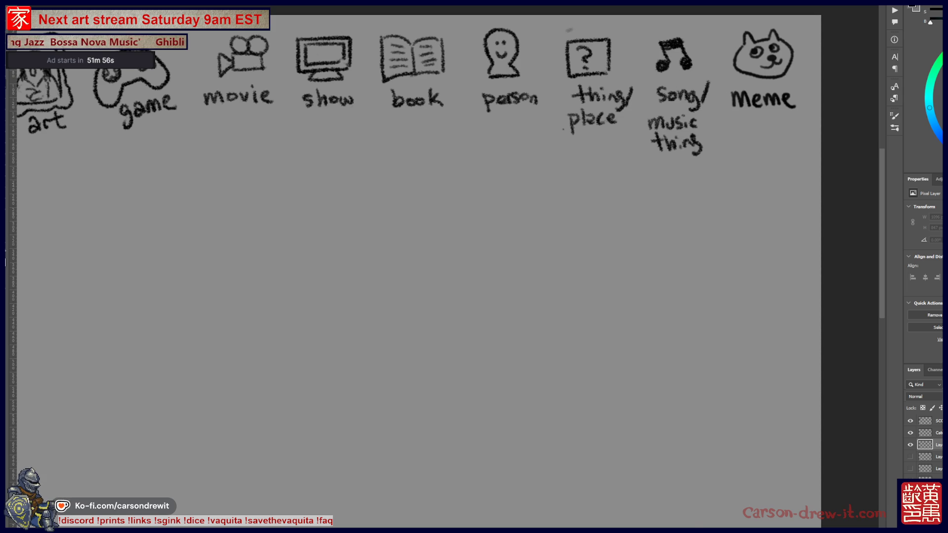
# - Circle 'thing/place' and draw four word blanks below the icons
pyautogui.scroll(3, 445, 267)
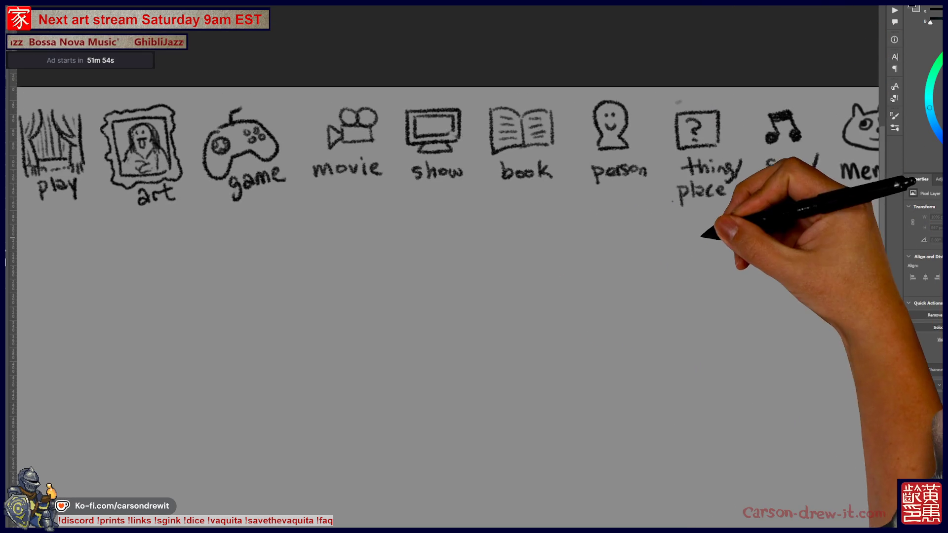
pyautogui.moveTo(716, 99)
pyautogui.mouseDown()
pyautogui.moveTo(728, 218)
pyautogui.moveTo(711, 106)
pyautogui.mouseUp()
pyautogui.scroll(-1, 629, 322)
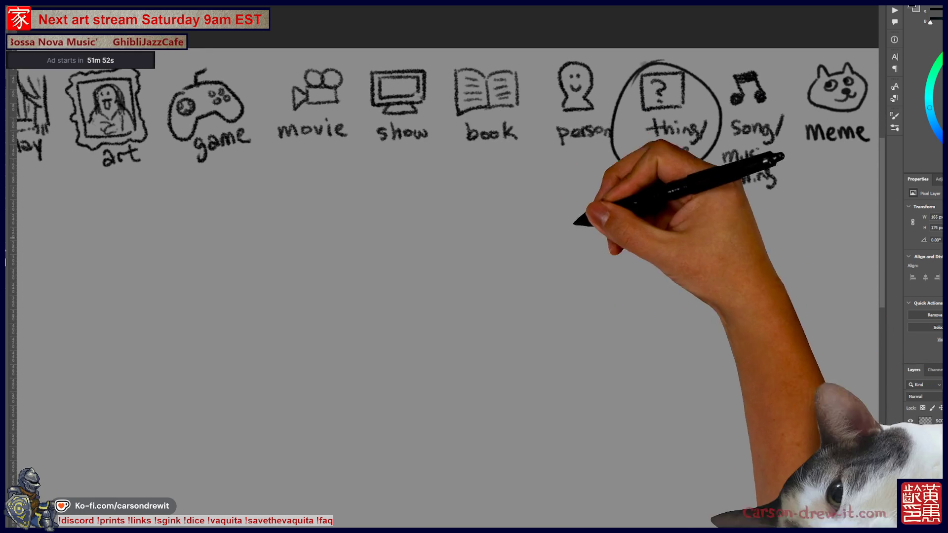
pyautogui.moveTo(336, 205); pyautogui.dragTo(482, 205)
pyautogui.moveTo(493, 206); pyautogui.dragTo(555, 205)
pyautogui.moveTo(566, 205); pyautogui.dragTo(643, 203)
# - Draw an oval plate with the fish's back, belly, tail and fin lines on it
pyautogui.scroll(-1, 593, 247)
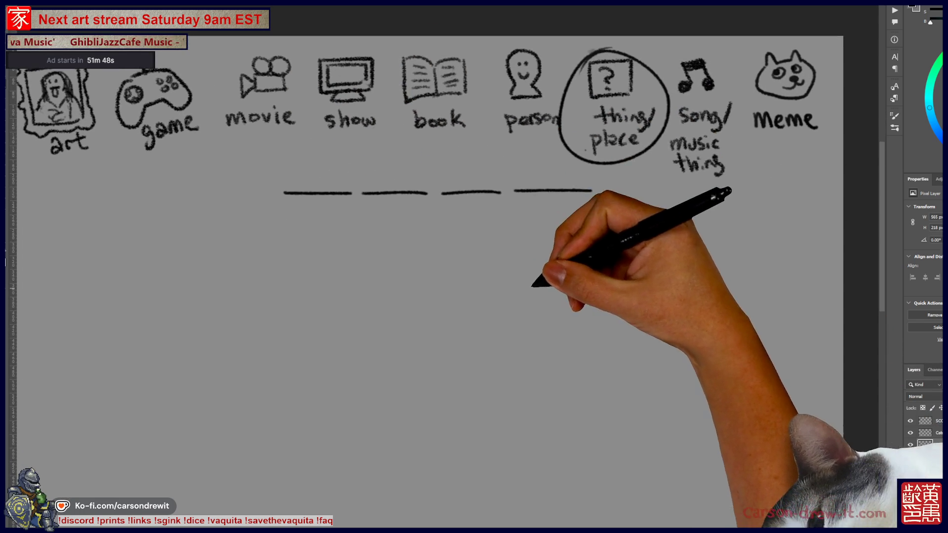
pyautogui.moveTo(250, 321)
pyautogui.mouseDown()
pyautogui.moveTo(601, 296)
pyautogui.moveTo(336, 385)
pyautogui.mouseUp()
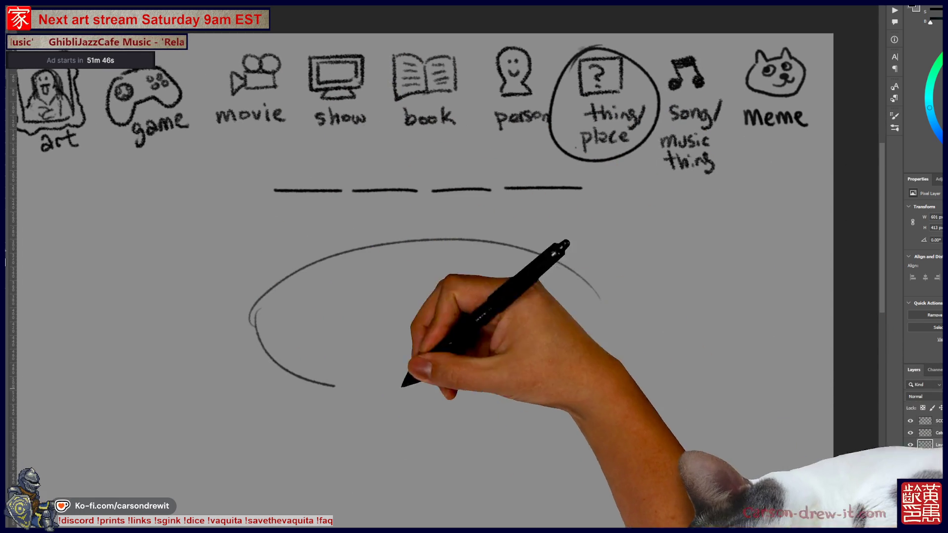
pyautogui.moveTo(402, 385); pyautogui.dragTo(592, 351)
pyautogui.moveTo(323, 310)
pyautogui.mouseDown()
pyautogui.moveTo(425, 285)
pyautogui.moveTo(455, 343)
pyautogui.moveTo(321, 331)
pyautogui.mouseUp()
pyautogui.moveTo(271, 291)
pyautogui.mouseDown()
pyautogui.moveTo(302, 335)
pyautogui.moveTo(287, 313)
pyautogui.moveTo(299, 310)
pyautogui.mouseUp()
pyautogui.moveTo(286, 319); pyautogui.dragTo(299, 318)
pyautogui.moveTo(287, 326); pyautogui.dragTo(298, 327)
pyautogui.moveTo(424, 277)
pyautogui.mouseDown()
pyautogui.moveTo(493, 285)
pyautogui.moveTo(485, 278)
pyautogui.mouseUp()
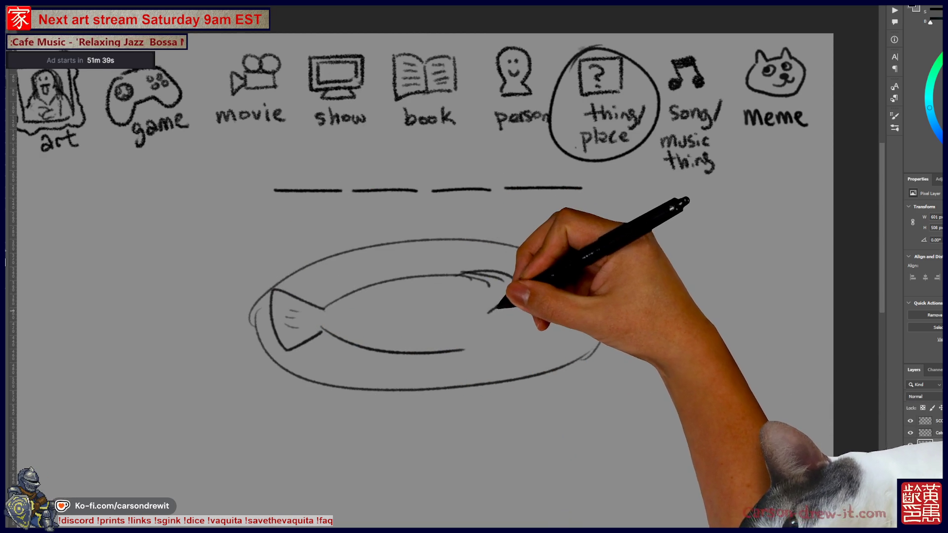
# - Undo a stray stroke, then add the fish's back fin, eye, gill, open mouth and a music note
pyautogui.press('shift')
pyautogui.hotkey('ctrl', 'z')
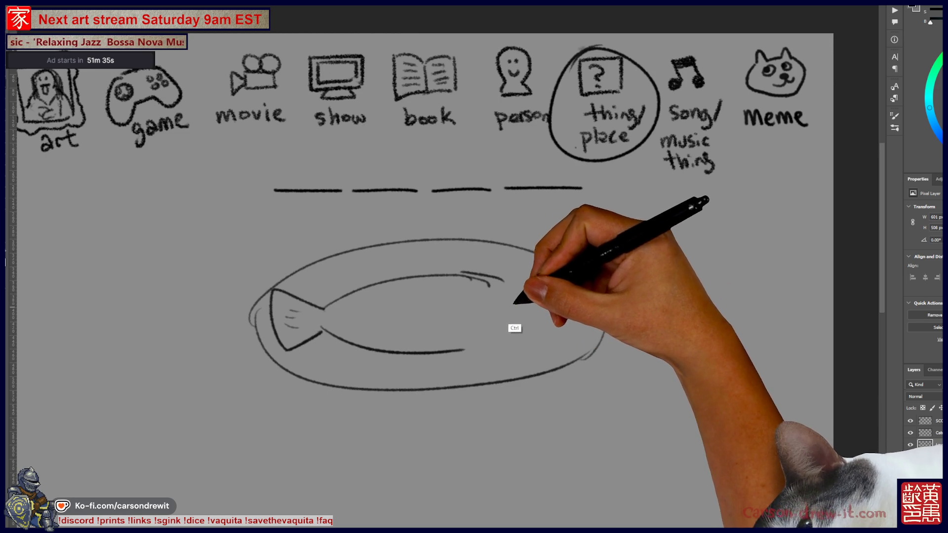
pyautogui.moveTo(444, 273); pyautogui.dragTo(499, 282)
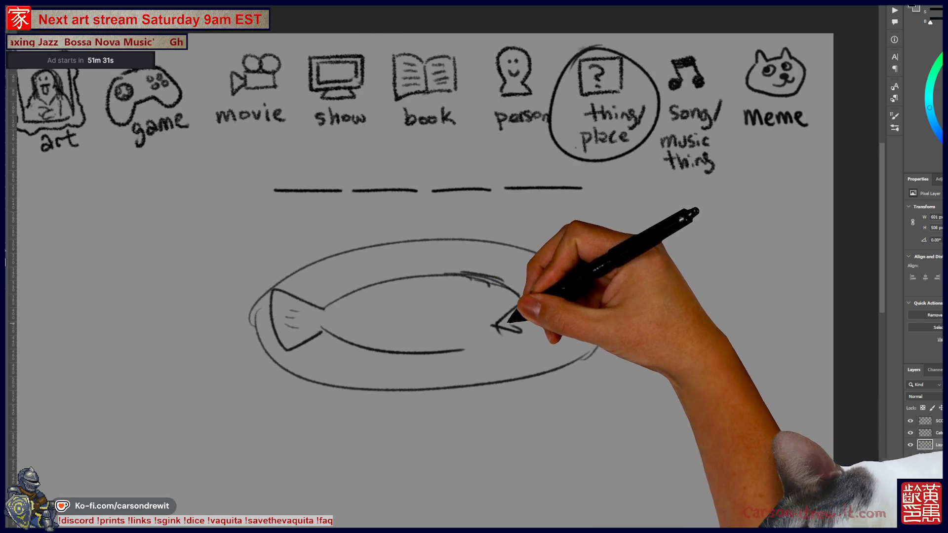
pyautogui.moveTo(488, 299); pyautogui.dragTo(483, 300)
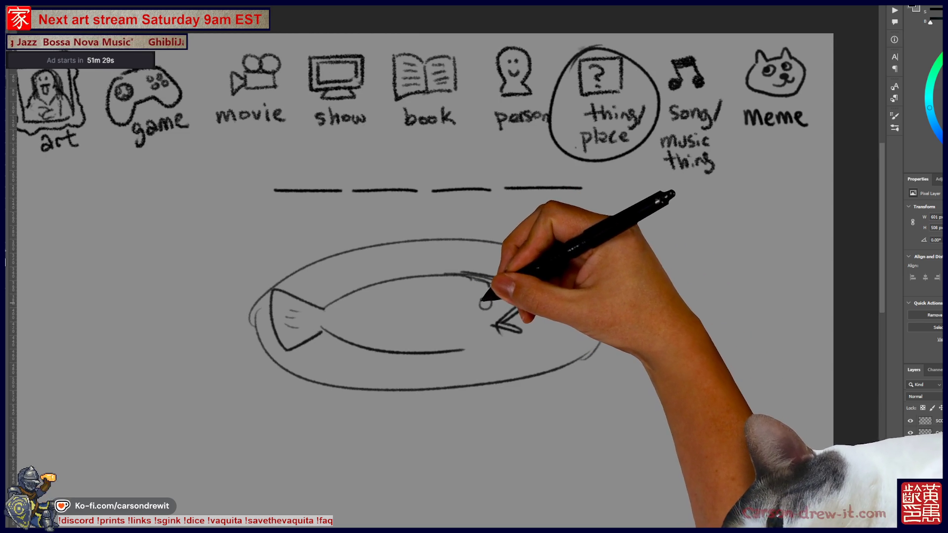
pyautogui.moveTo(459, 342); pyautogui.dragTo(447, 320)
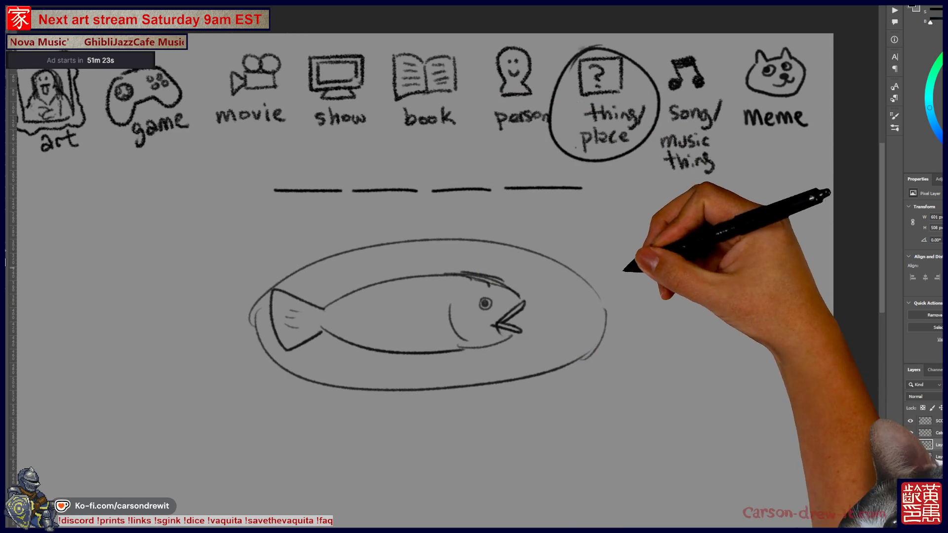
pyautogui.moveTo(538, 310)
pyautogui.mouseDown()
pyautogui.moveTo(600, 282)
pyautogui.moveTo(622, 258)
pyautogui.mouseUp()
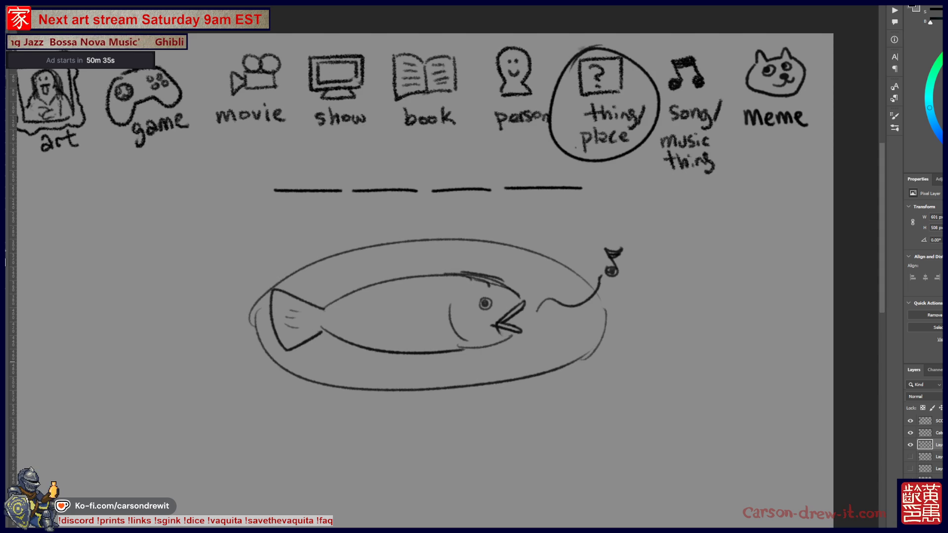
# - Hide the fish, man and blanks sketch layers, leaving the empty layer visible for the next clue
pyautogui.click(910, 445)
pyautogui.click(911, 457)
pyautogui.click(910, 457)
pyautogui.click(910, 433)
pyautogui.click(910, 469)
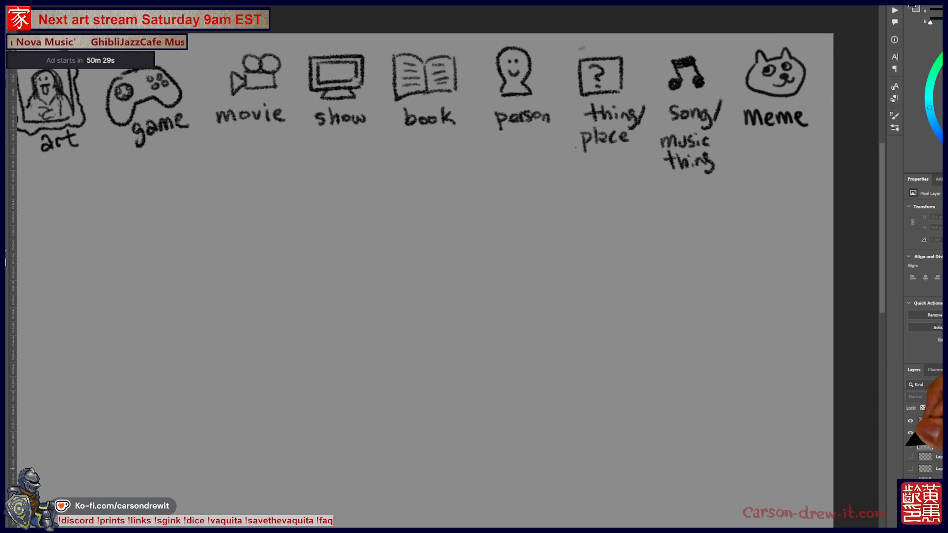
pyautogui.click(911, 444)
pyautogui.click(910, 445)
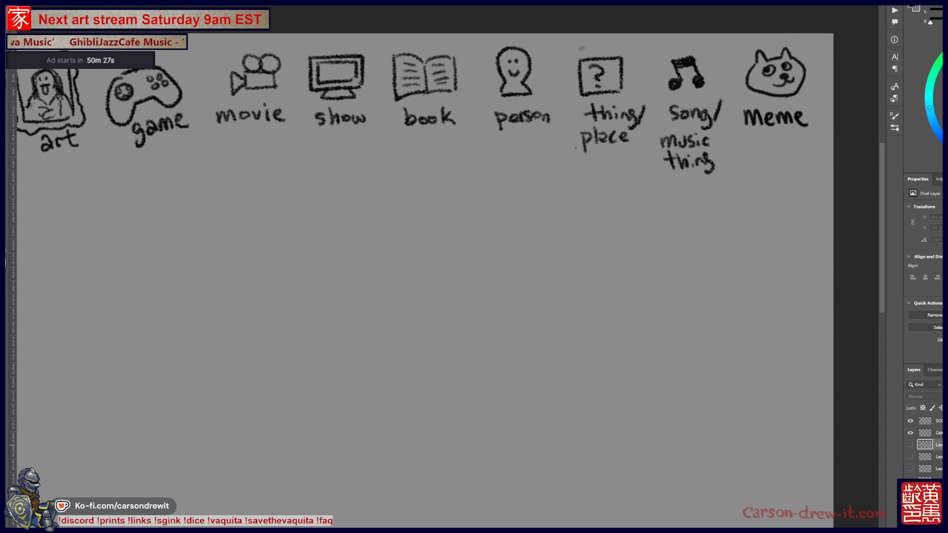
pyautogui.click(910, 444)
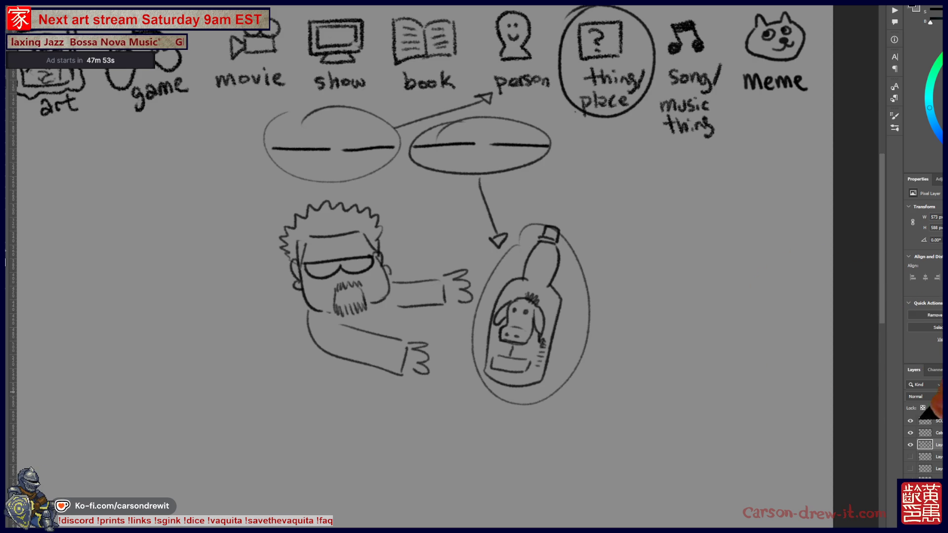
# - Hide the finished sunglassed-man and bottle clue layer
pyautogui.click(911, 445)
# - Circle 'thing/place' and draw a long row of about eleven word blanks beneath the icons
pyautogui.moveTo(444, 247); pyautogui.dragTo(550, 346)
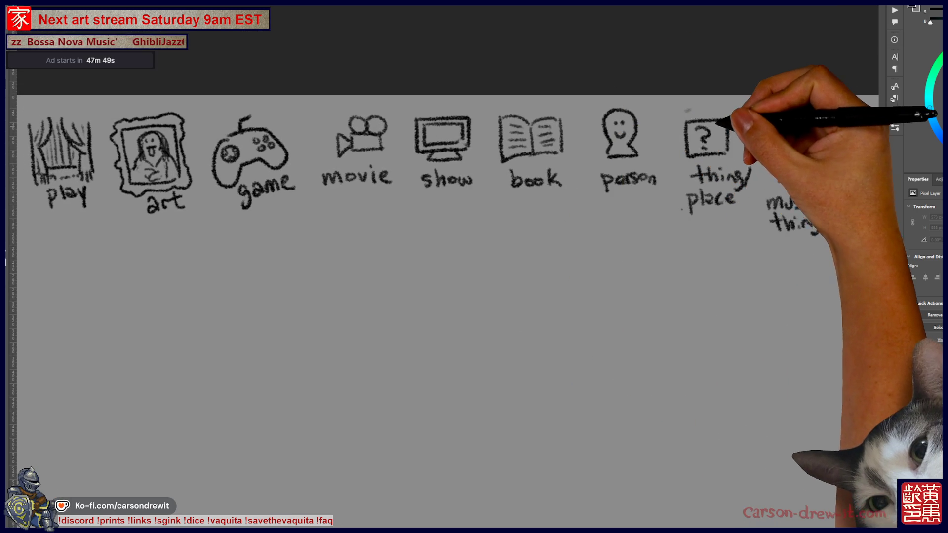
pyautogui.moveTo(716, 114)
pyautogui.mouseDown()
pyautogui.moveTo(674, 171)
pyautogui.moveTo(694, 111)
pyautogui.mouseUp()
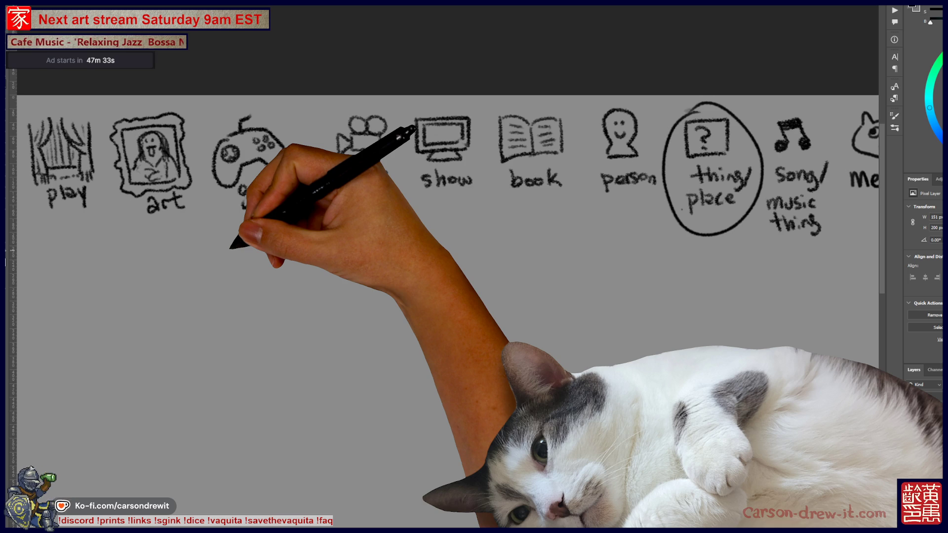
pyautogui.moveTo(181, 251); pyautogui.dragTo(400, 245)
pyautogui.moveTo(416, 245); pyautogui.dragTo(802, 261)
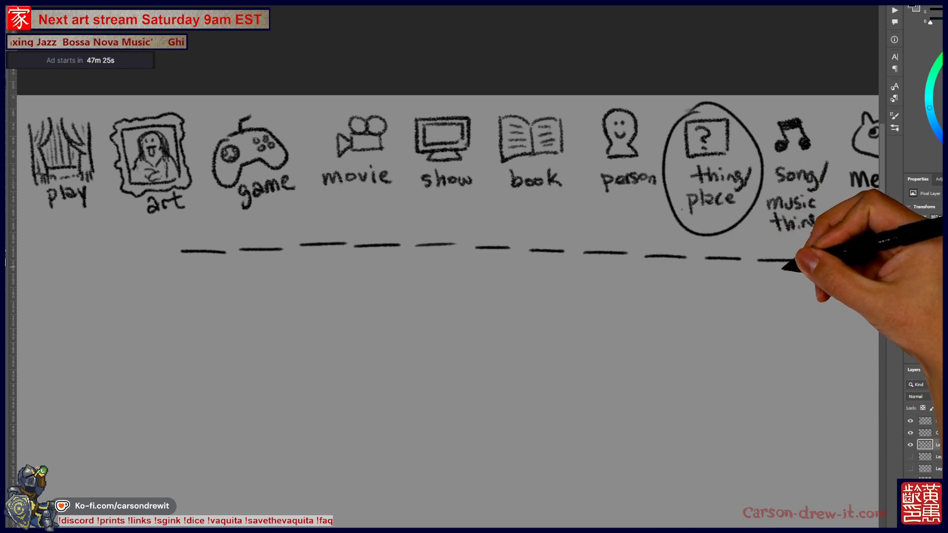
# - Finish the dash row with two blanks beneath, and refine the seal in the fish's mouth
pyautogui.moveTo(433, 298); pyautogui.dragTo(555, 299)
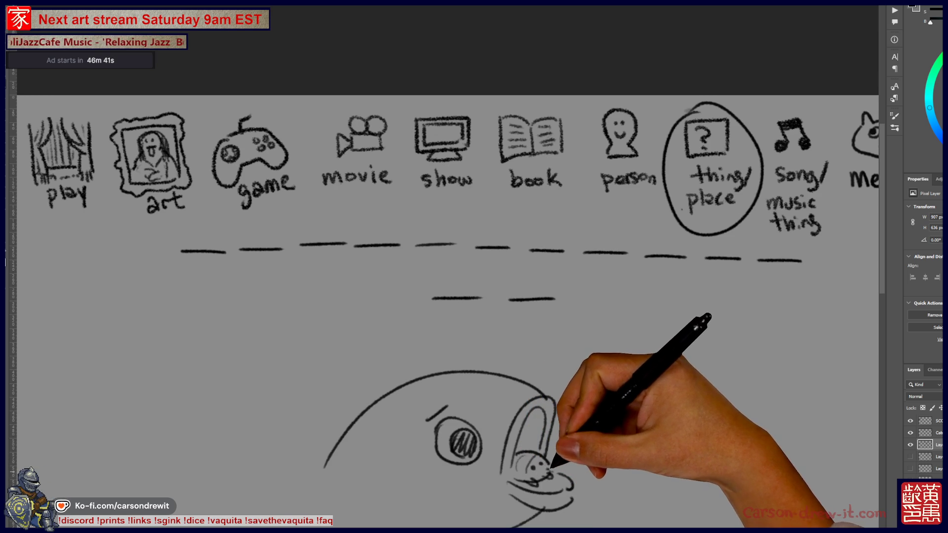
pyautogui.moveTo(539, 470); pyautogui.dragTo(549, 477)
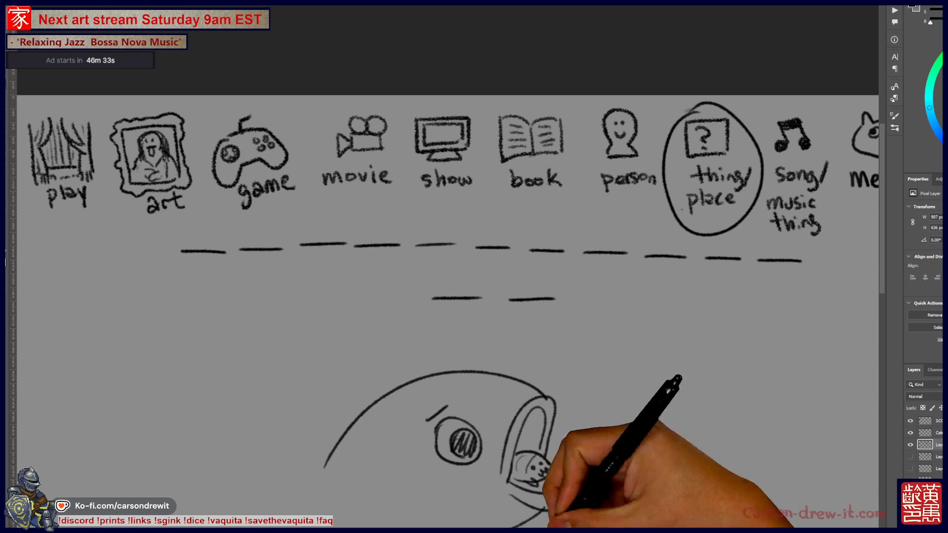
pyautogui.moveTo(445, 296); pyautogui.dragTo(391, 273)
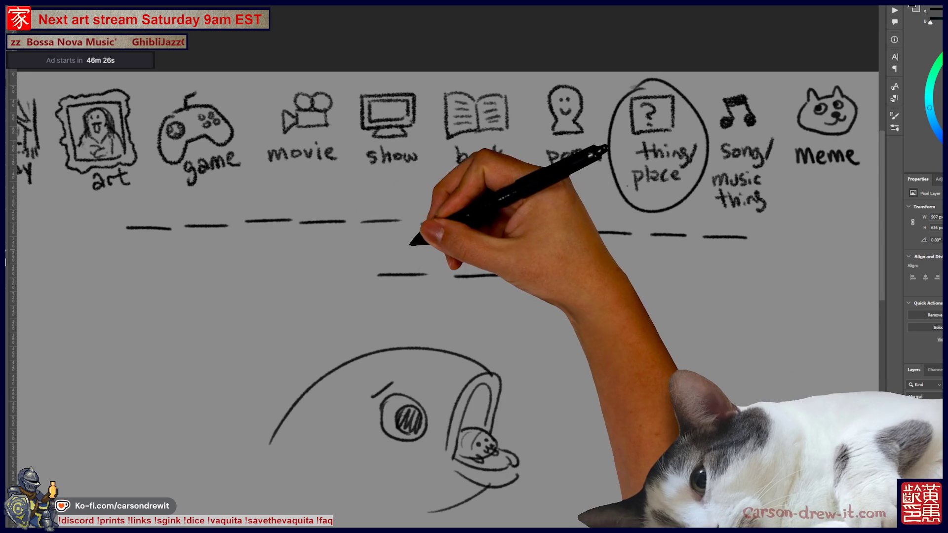
# - Circle the first lower blank, arrow it to the big fish, and add fins to the fish
pyautogui.moveTo(395, 247); pyautogui.dragTo(388, 332)
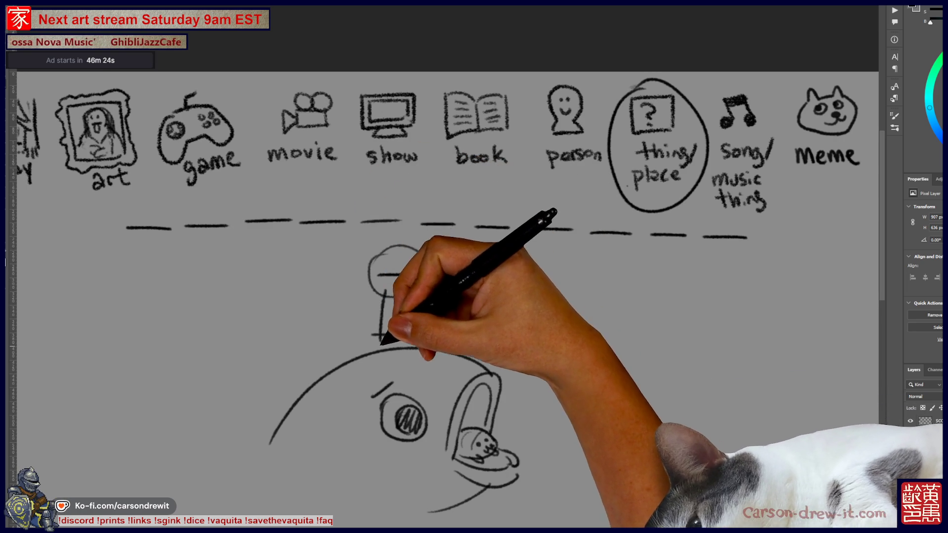
pyautogui.moveTo(455, 277); pyautogui.dragTo(500, 275)
pyautogui.moveTo(346, 478)
pyautogui.mouseDown()
pyautogui.moveTo(371, 516)
pyautogui.moveTo(410, 518)
pyautogui.mouseUp()
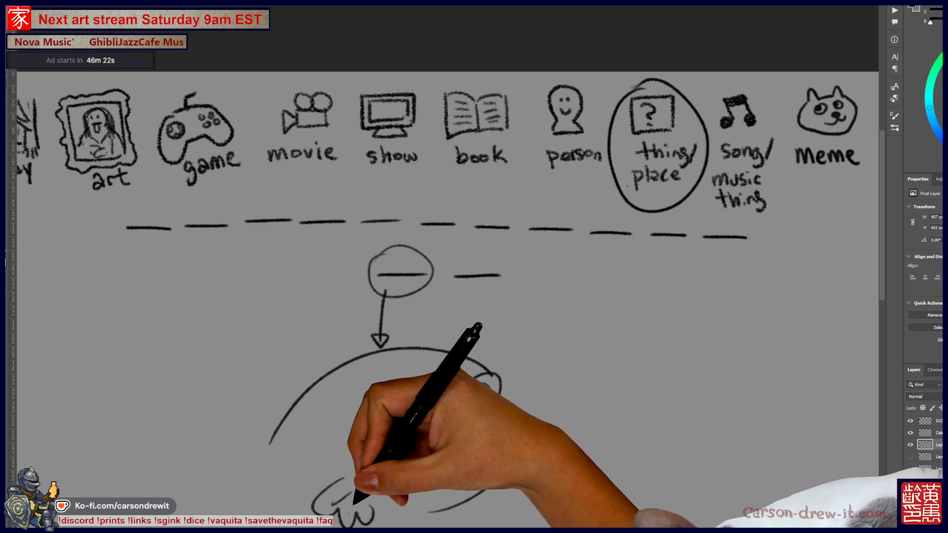
pyautogui.moveTo(390, 400); pyautogui.dragTo(410, 429)
pyautogui.moveTo(464, 396); pyautogui.dragTo(514, 460)
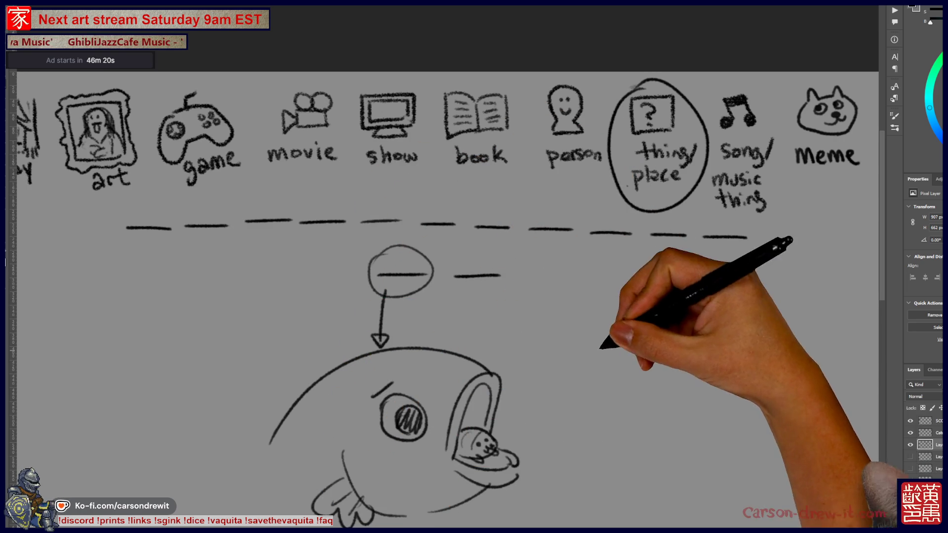
# - Circle the second lower blank and curve an arrow to a new open-mouthed fish face with an eye
pyautogui.moveTo(608, 339); pyautogui.dragTo(567, 329)
pyautogui.moveTo(444, 240); pyautogui.dragTo(422, 252)
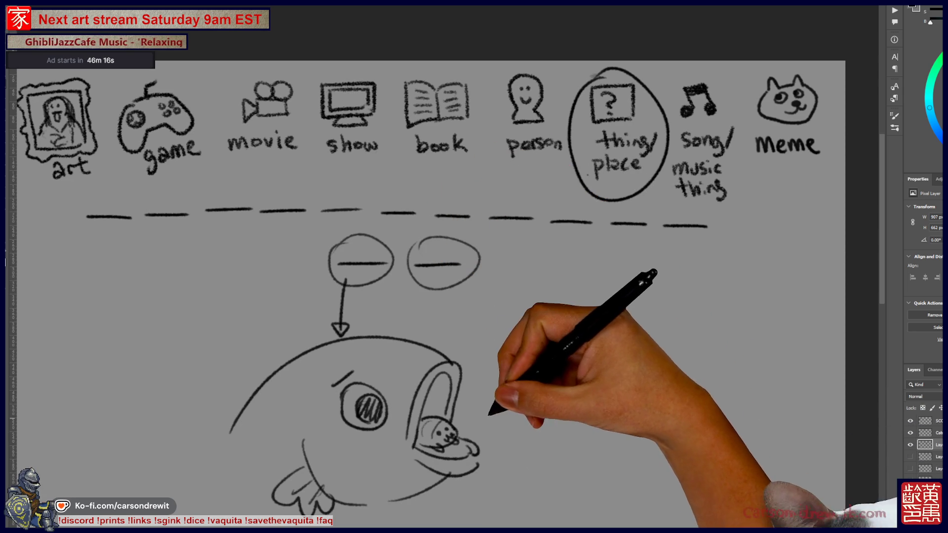
pyautogui.moveTo(525, 418)
pyautogui.mouseDown()
pyautogui.moveTo(533, 377)
pyautogui.moveTo(525, 402)
pyautogui.moveTo(549, 388)
pyautogui.mouseUp()
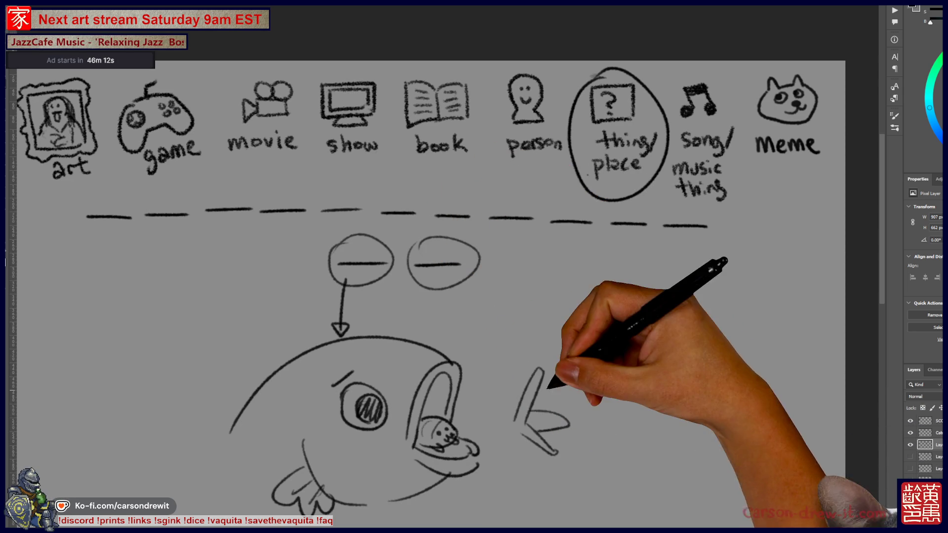
pyautogui.moveTo(545, 452); pyautogui.dragTo(521, 470)
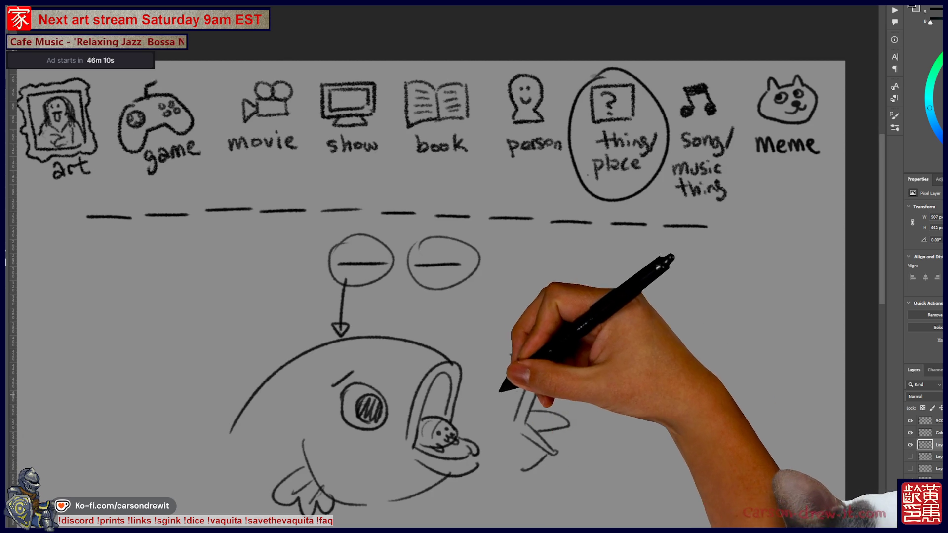
pyautogui.moveTo(503, 390); pyautogui.dragTo(505, 391)
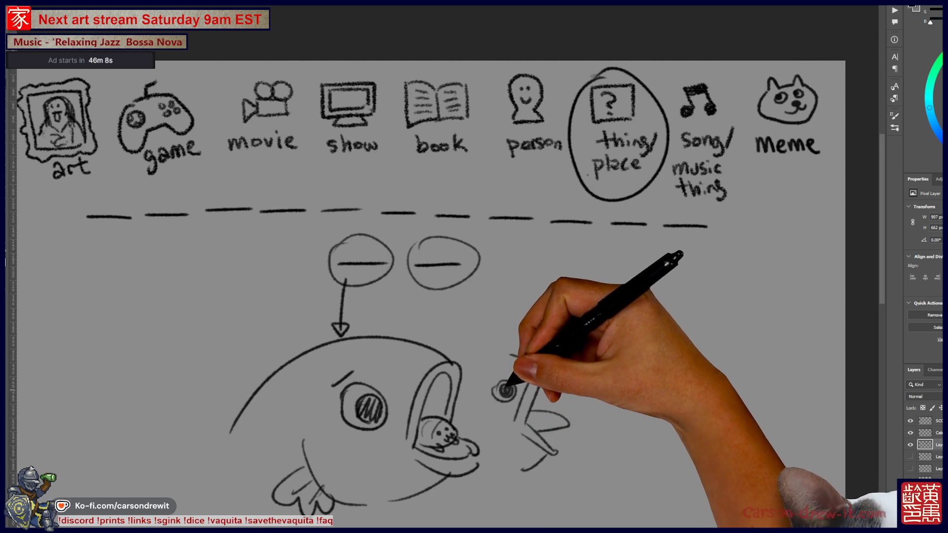
pyautogui.moveTo(477, 271); pyautogui.dragTo(583, 416)
pyautogui.hscroll(-2, 474, 286)
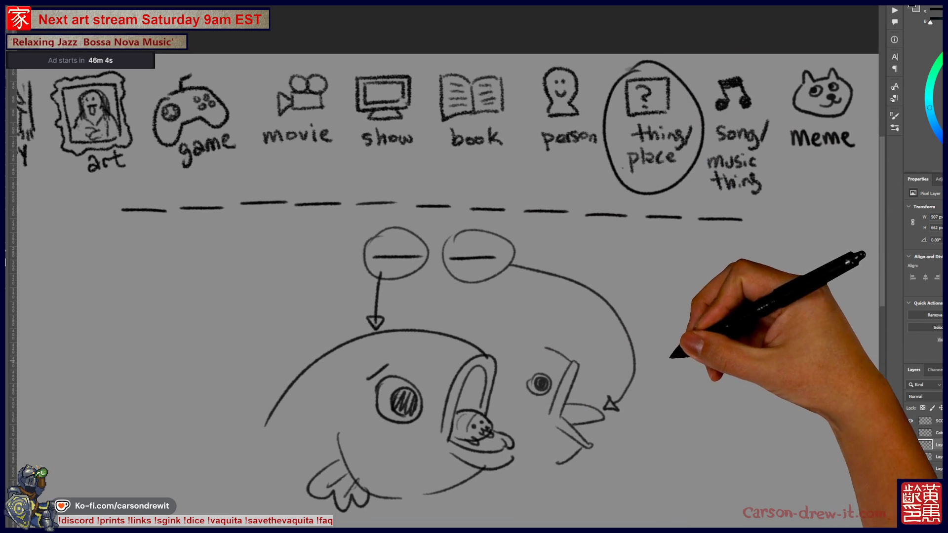
pyautogui.moveTo(680, 368); pyautogui.dragTo(715, 392)
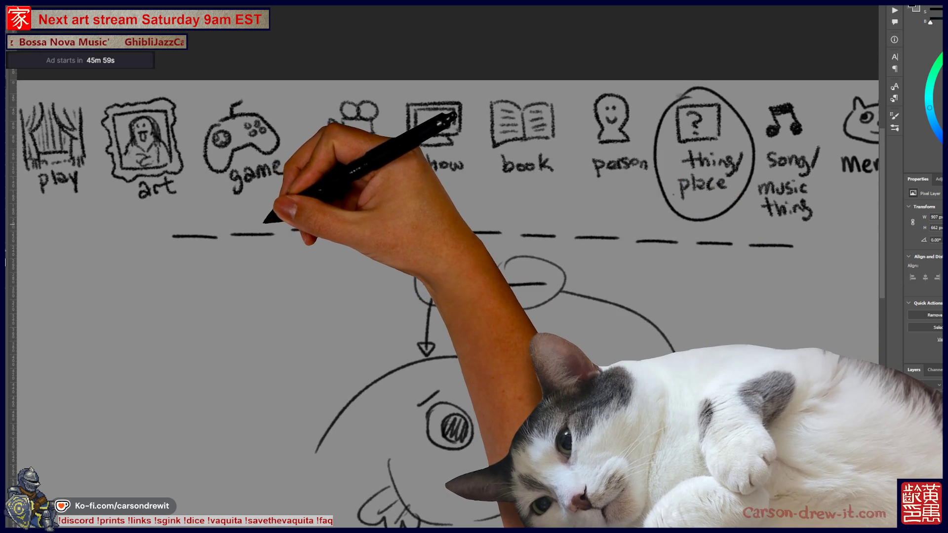
# - Circle a top-row blank, draw a long arrow to the seal, and sketch a small singer figure
pyautogui.moveTo(244, 217)
pyautogui.mouseDown()
pyautogui.moveTo(238, 235)
pyautogui.moveTo(275, 232)
pyautogui.moveTo(307, 265)
pyautogui.moveTo(370, 286)
pyautogui.mouseUp()
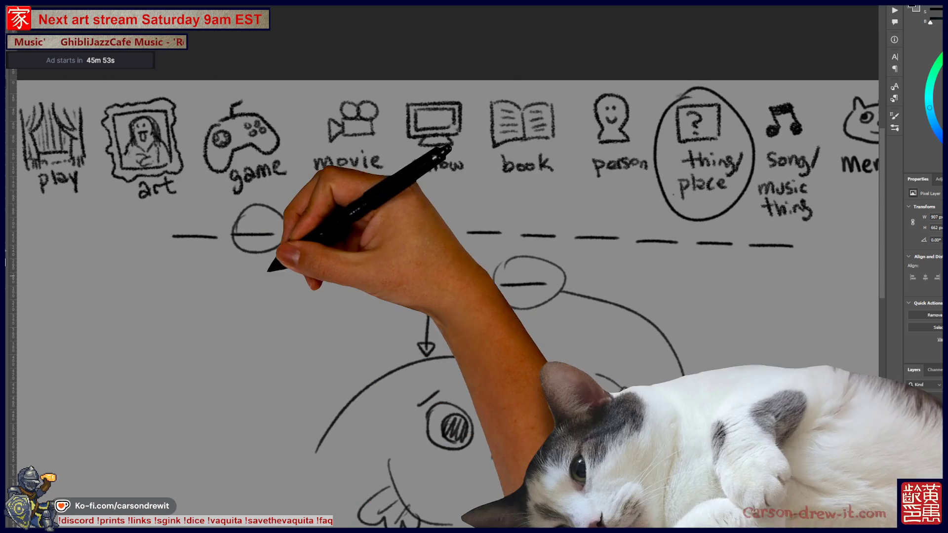
pyautogui.moveTo(261, 255)
pyautogui.mouseDown()
pyautogui.moveTo(307, 350)
pyautogui.moveTo(454, 467)
pyautogui.moveTo(507, 462)
pyautogui.moveTo(489, 452)
pyautogui.mouseUp()
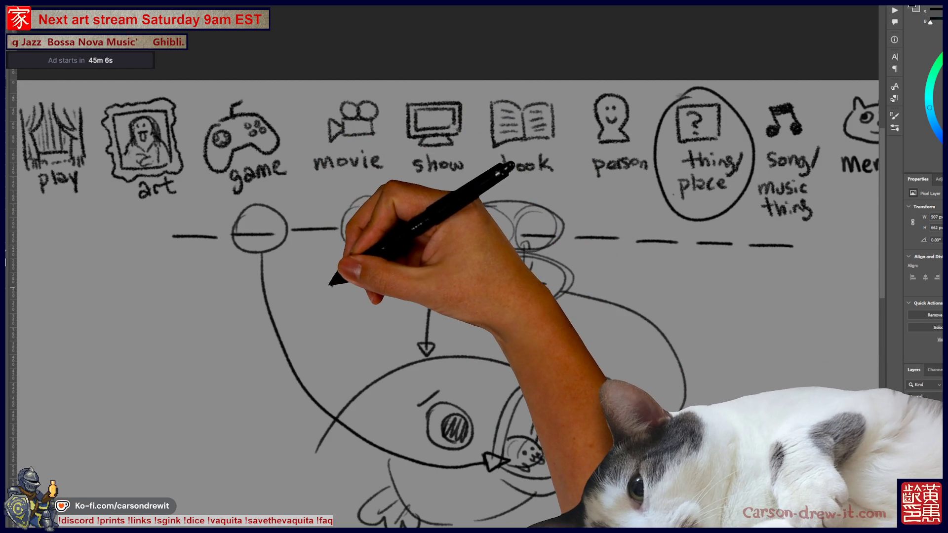
pyautogui.moveTo(316, 291)
pyautogui.mouseDown()
pyautogui.moveTo(293, 306)
pyautogui.moveTo(339, 320)
pyautogui.mouseUp()
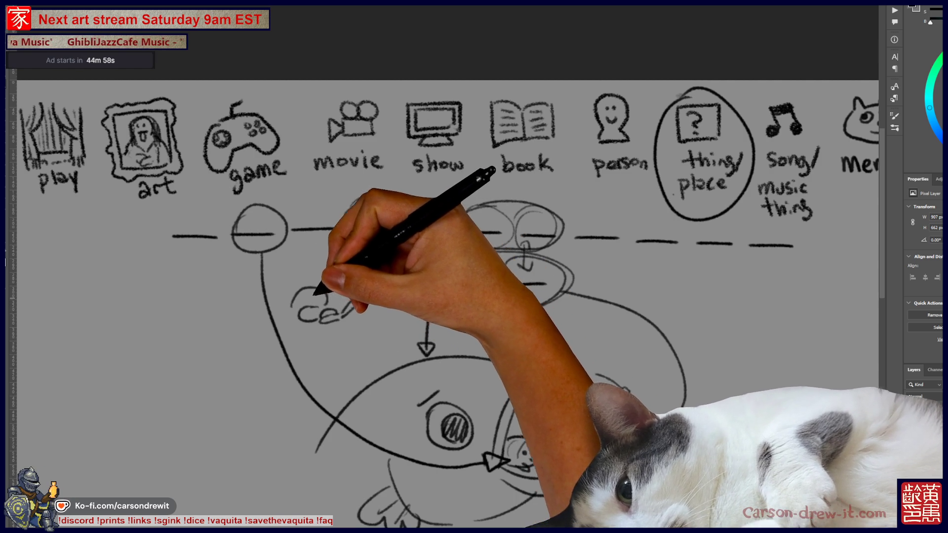
pyautogui.moveTo(311, 296)
pyautogui.mouseDown()
pyautogui.moveTo(307, 309)
pyautogui.moveTo(362, 292)
pyautogui.moveTo(365, 299)
pyautogui.moveTo(307, 313)
pyautogui.moveTo(303, 326)
pyautogui.moveTo(353, 308)
pyautogui.mouseUp()
pyautogui.moveTo(449, 457)
pyautogui.mouseDown()
pyautogui.moveTo(609, 494)
pyautogui.moveTo(499, 423)
pyautogui.moveTo(504, 451)
pyautogui.moveTo(507, 440)
pyautogui.mouseUp()
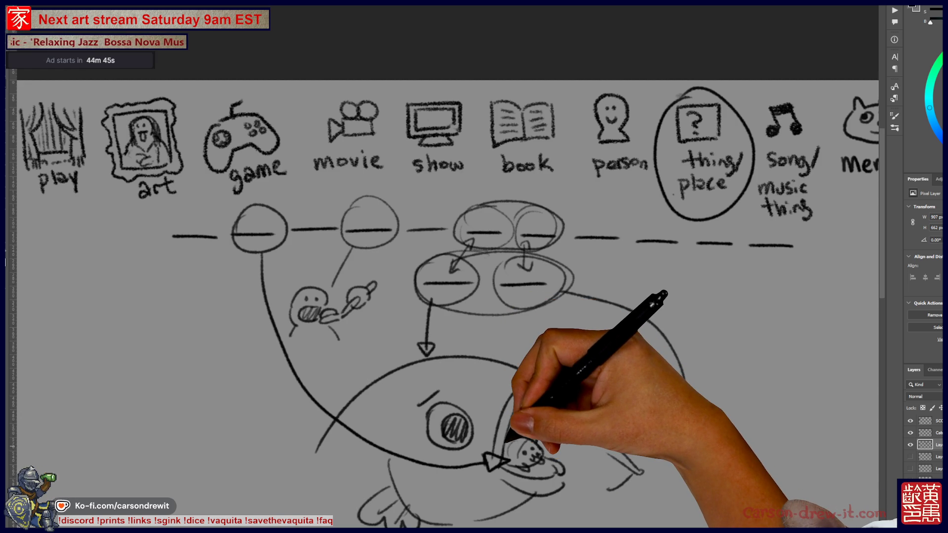
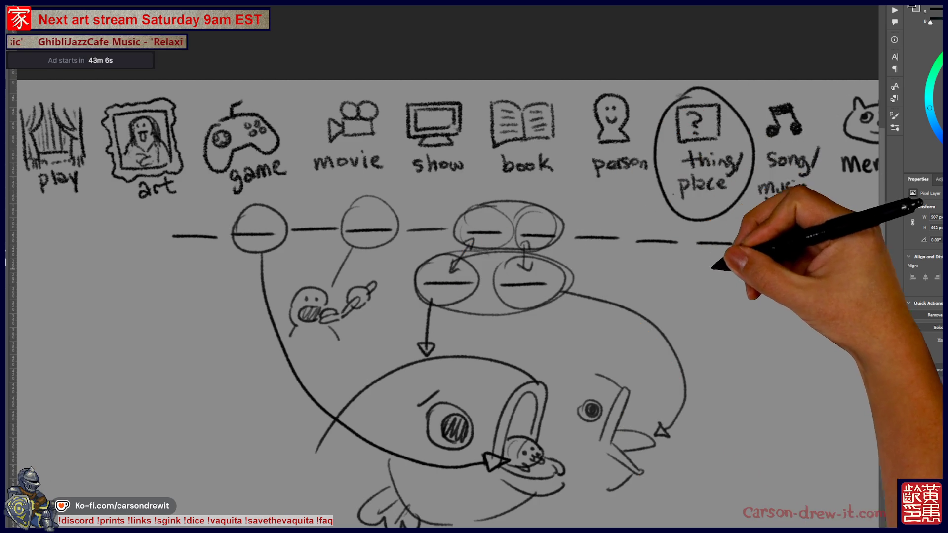
# - Hide the sketch layer beneath the category icons and select the SCORES layer
pyautogui.moveTo(543, 296); pyautogui.dragTo(586, 245)
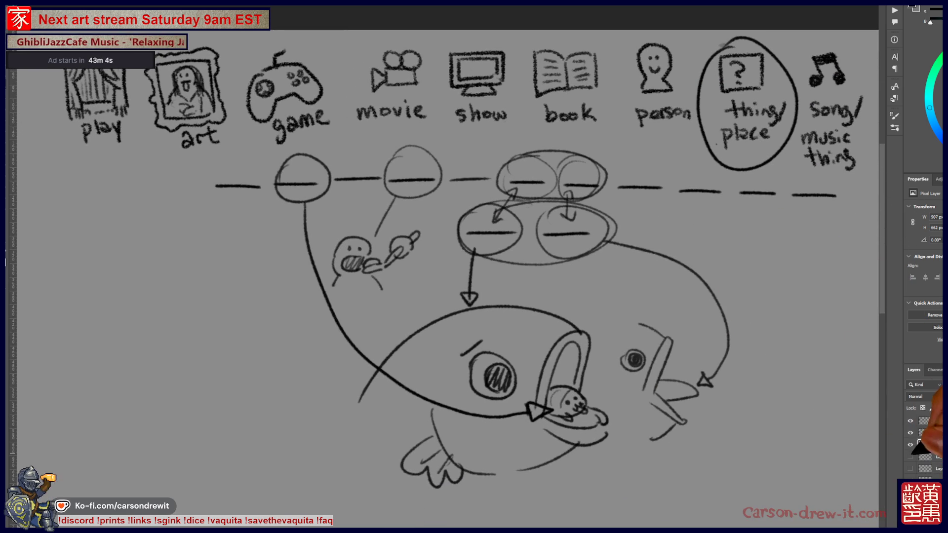
pyautogui.click(911, 434)
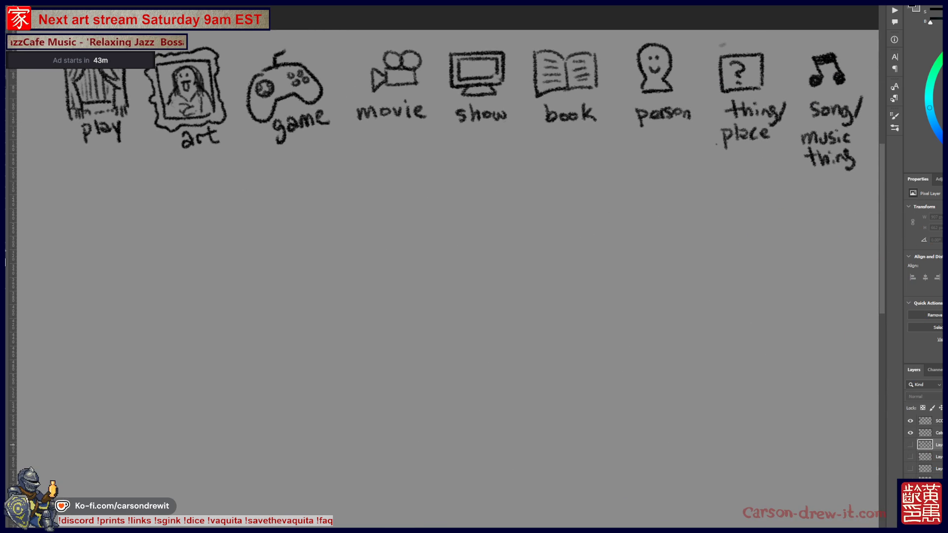
pyautogui.click(911, 445)
pyautogui.click(936, 420)
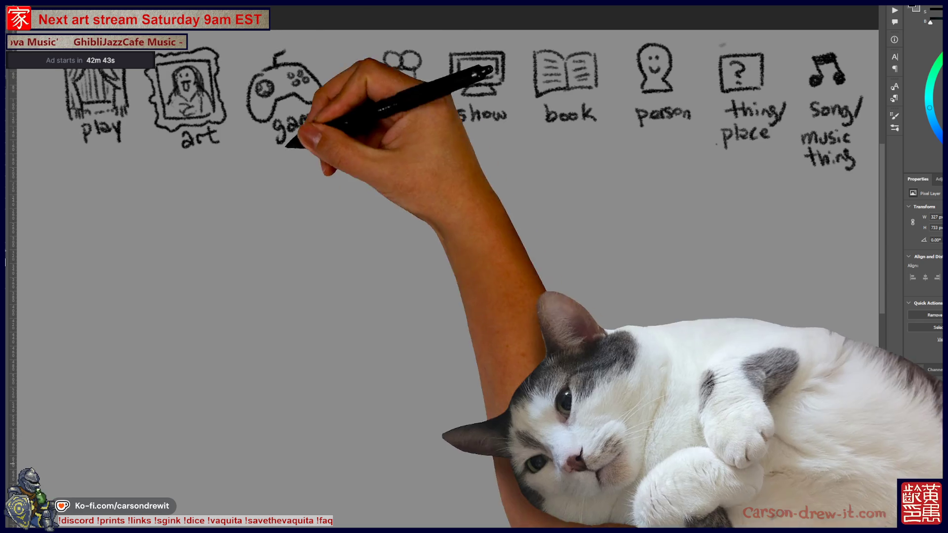
# - Add one tally mark each to the second and fifth names in the scores list
pyautogui.hscroll(-10, 444, 277)
pyautogui.hscroll(-4, 445, 276)
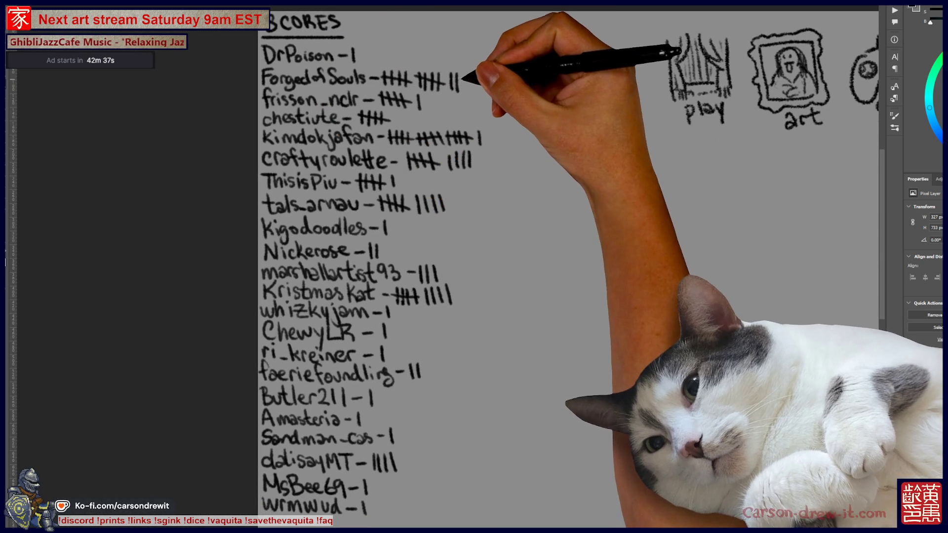
pyautogui.moveTo(463, 74); pyautogui.dragTo(463, 91)
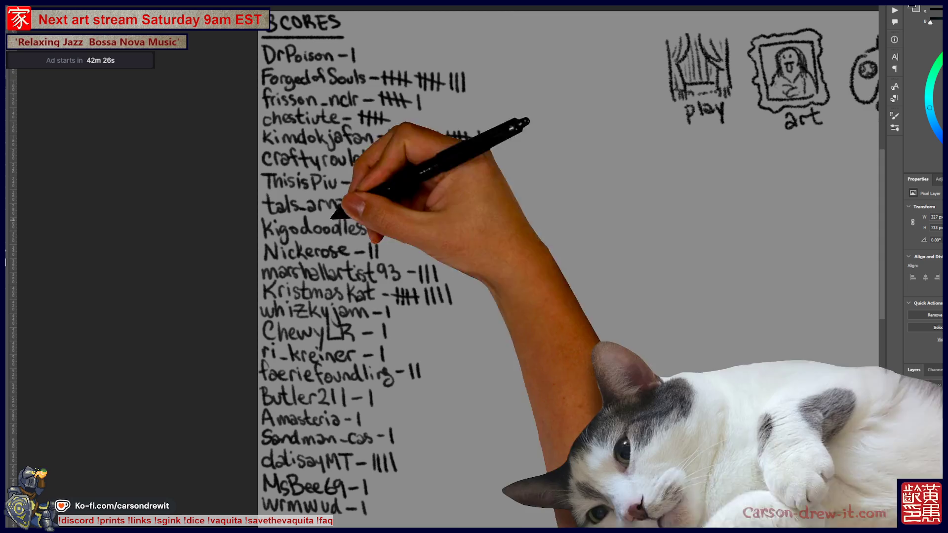
pyautogui.moveTo(487, 131); pyautogui.dragTo(485, 145)
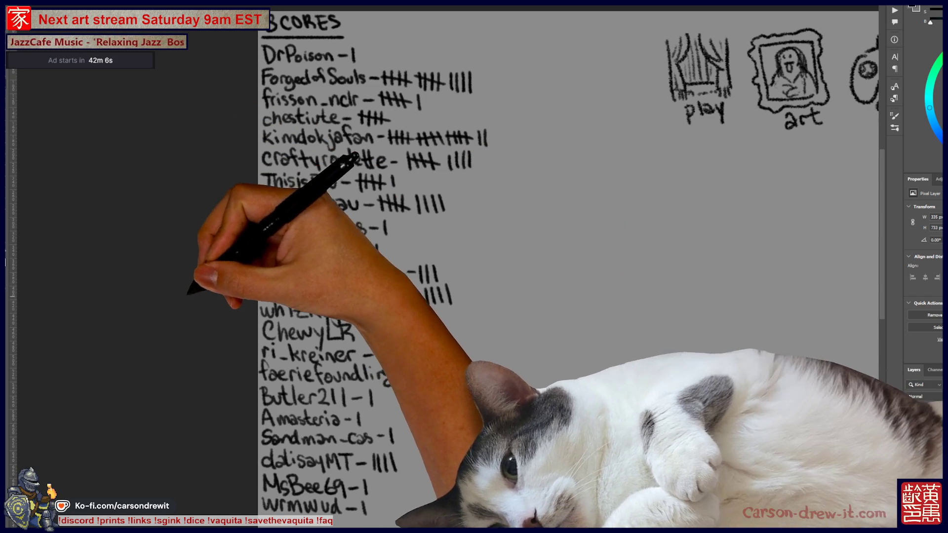
# - Write a new name with one mark at the list's bottom and fit the canvas on screen
pyautogui.scroll(-3, 568, 267)
pyautogui.moveTo(327, 398)
pyautogui.mouseDown()
pyautogui.moveTo(320, 411)
pyautogui.moveTo(364, 393)
pyautogui.moveTo(383, 404)
pyautogui.moveTo(428, 390)
pyautogui.moveTo(445, 406)
pyautogui.moveTo(482, 415)
pyautogui.mouseUp()
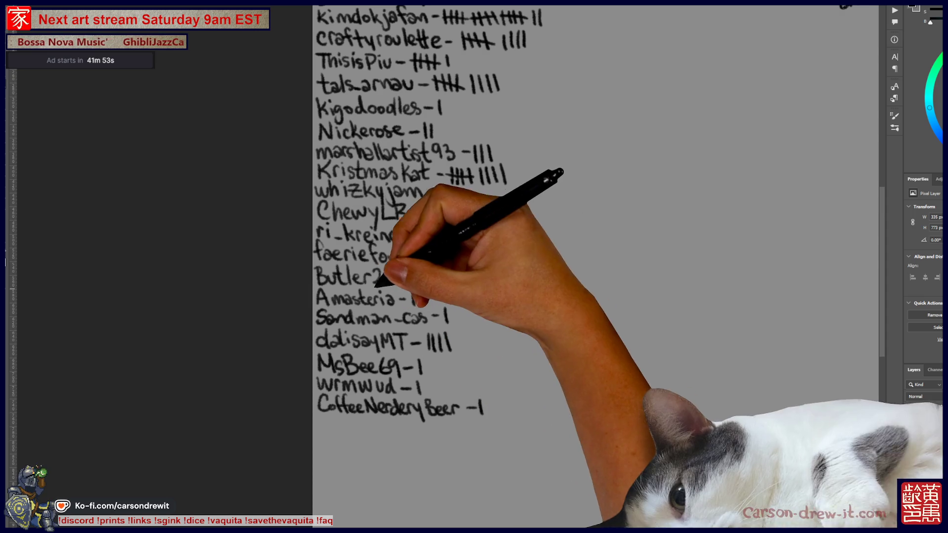
pyautogui.hotkey('ctrl', '0')
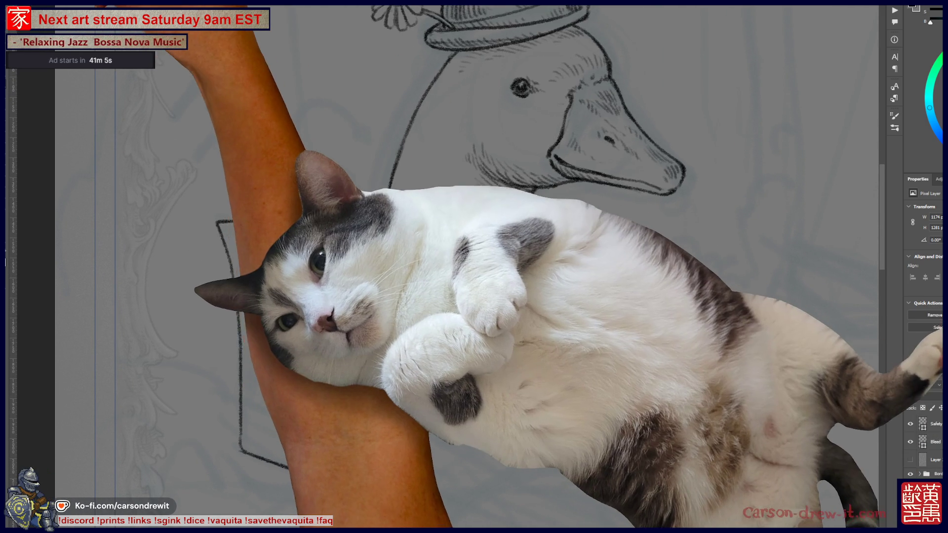
# - Look through the brush presets without changing them, then scroll to the goose drawing
pyautogui.click(22, 55)
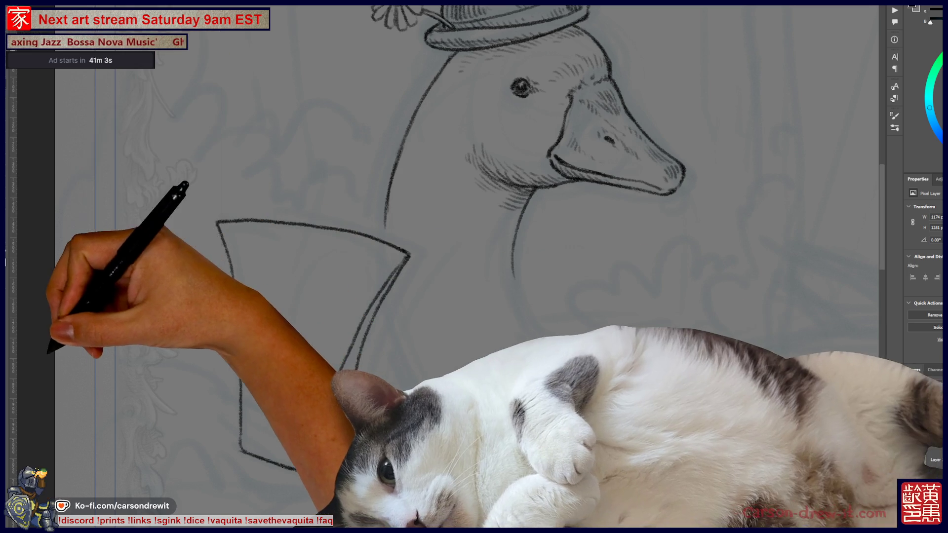
pyautogui.press('Escape')
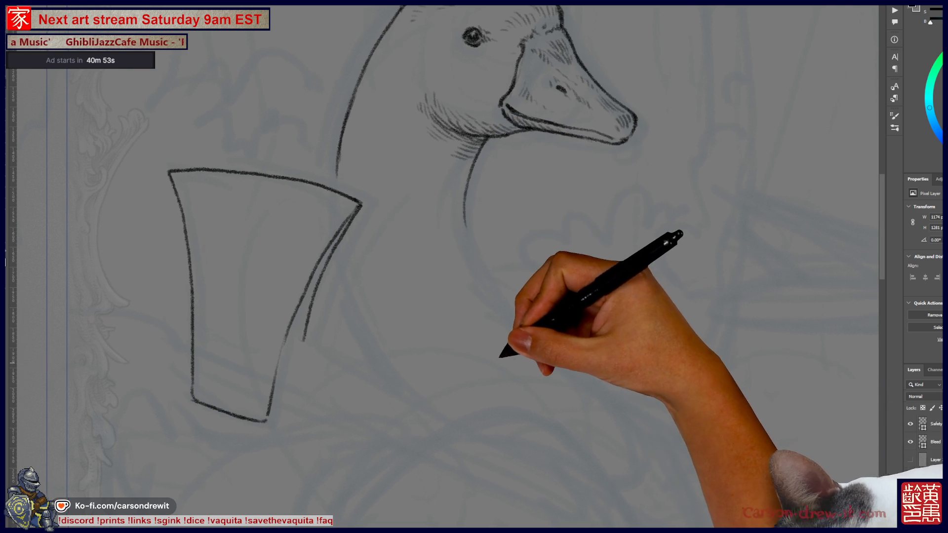
pyautogui.scroll(-1, 446, 251)
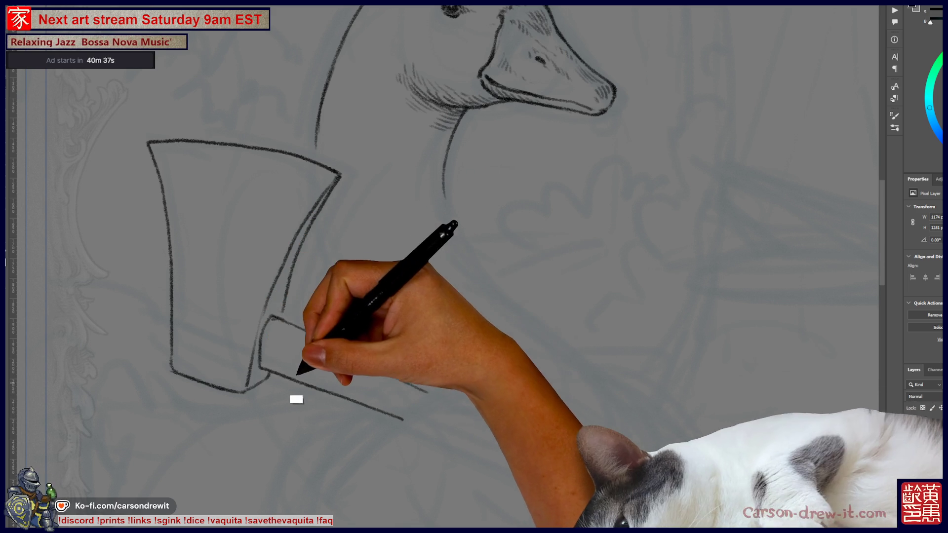
# - Draw the axe's box-shaped collar below the blade with the pencil
pyautogui.moveTo(264, 366); pyautogui.dragTo(360, 395)
pyautogui.moveTo(271, 360); pyautogui.dragTo(333, 386)
pyautogui.moveTo(265, 364); pyautogui.dragTo(388, 420)
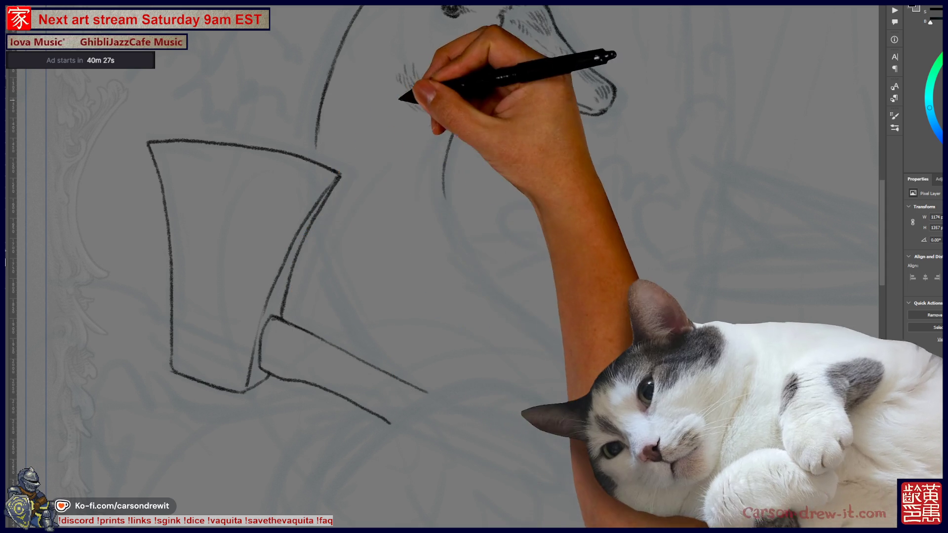
# - Draw the handle edge from the axe blade down to the collar and fit the page
pyautogui.moveTo(290, 247); pyautogui.dragTo(364, 349)
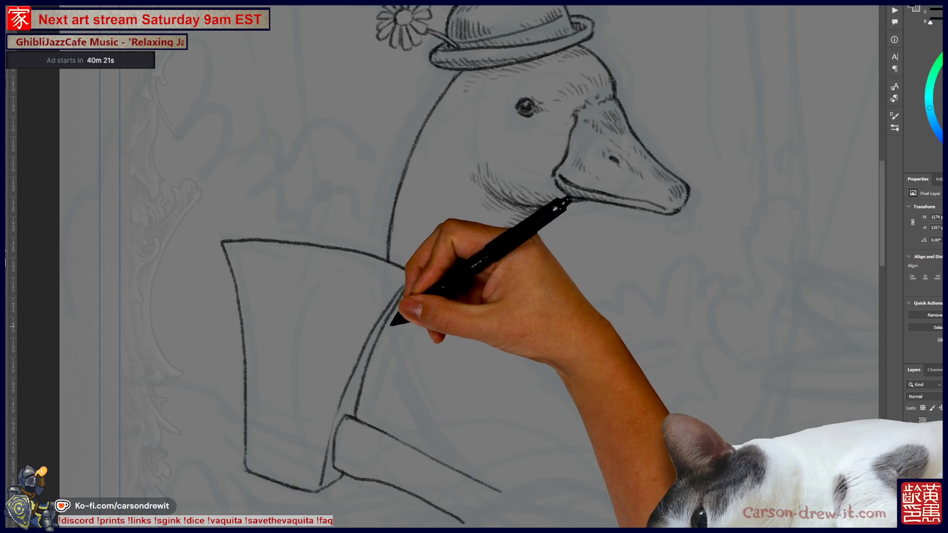
pyautogui.moveTo(393, 321); pyautogui.dragTo(413, 409)
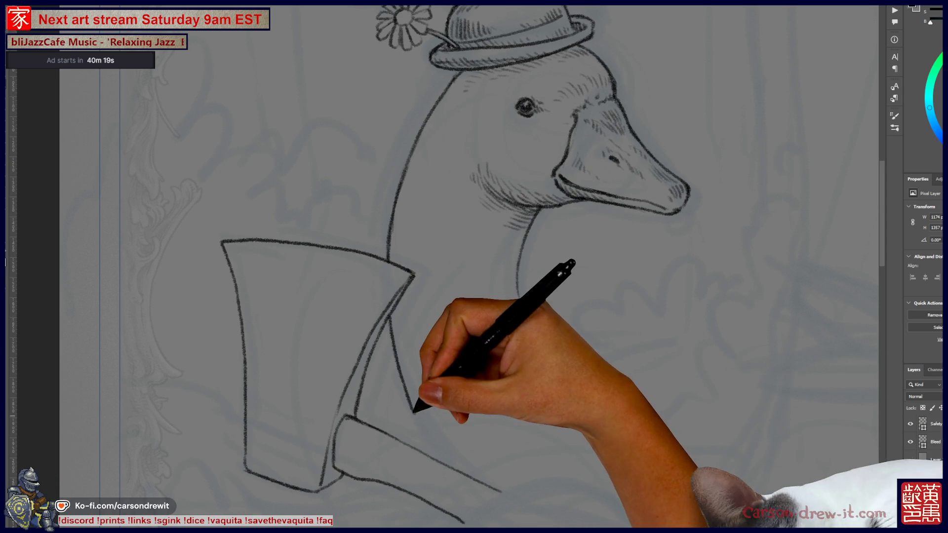
pyautogui.moveTo(414, 411); pyautogui.dragTo(449, 467)
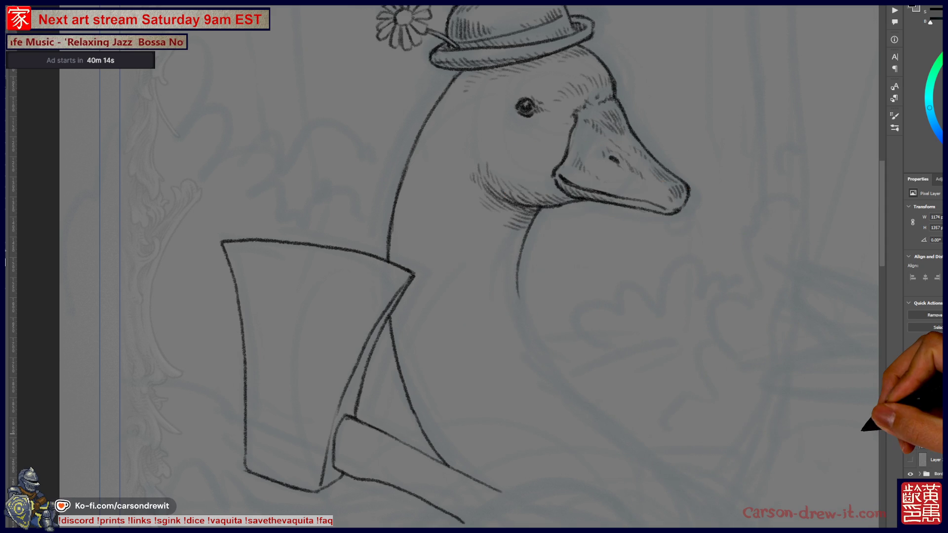
pyautogui.hotkey('ctrl', '0')
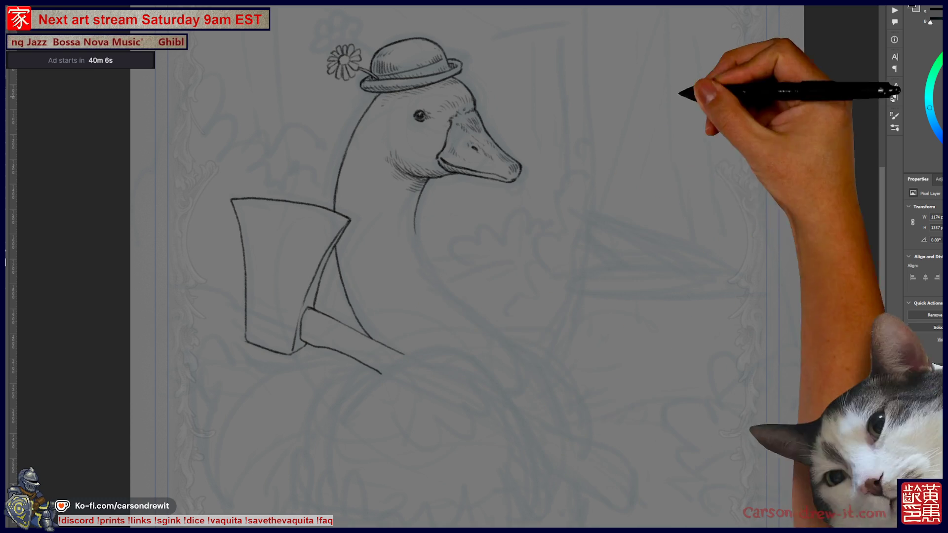
pyautogui.moveTo(648, 117)
pyautogui.mouseDown()
pyautogui.moveTo(687, 132)
pyautogui.moveTo(690, 96)
pyautogui.moveTo(698, 112)
pyautogui.moveTo(677, 110)
pyautogui.moveTo(697, 131)
pyautogui.moveTo(652, 220)
pyautogui.mouseUp()
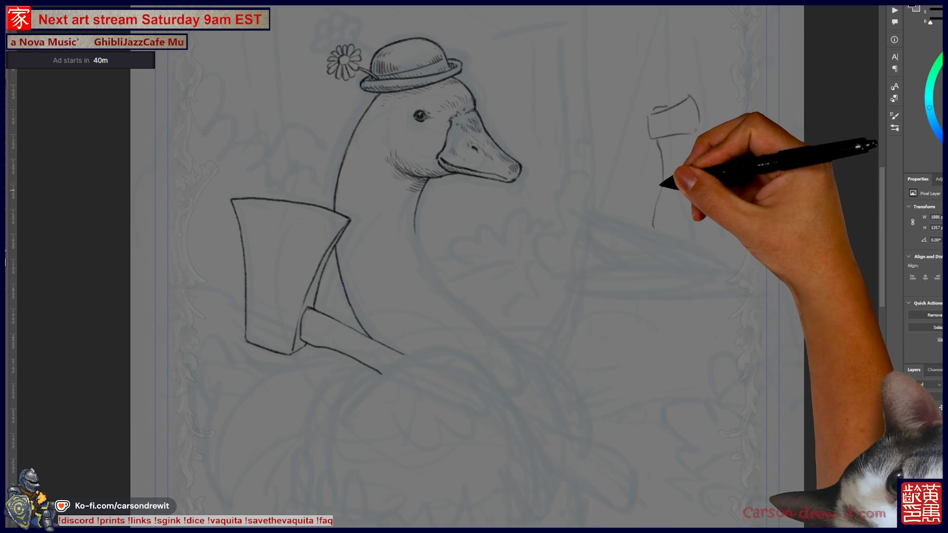
pyautogui.moveTo(657, 149)
pyautogui.mouseDown()
pyautogui.moveTo(662, 217)
pyautogui.moveTo(677, 205)
pyautogui.moveTo(668, 138)
pyautogui.mouseUp()
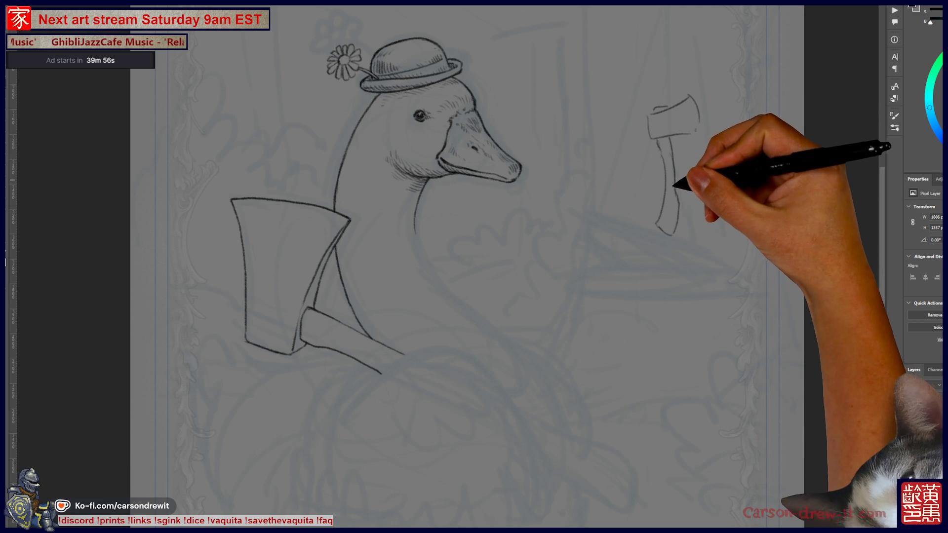
pyautogui.hotkey('ctrl', 'z')
pyautogui.hotkey('ctrl', 'z')
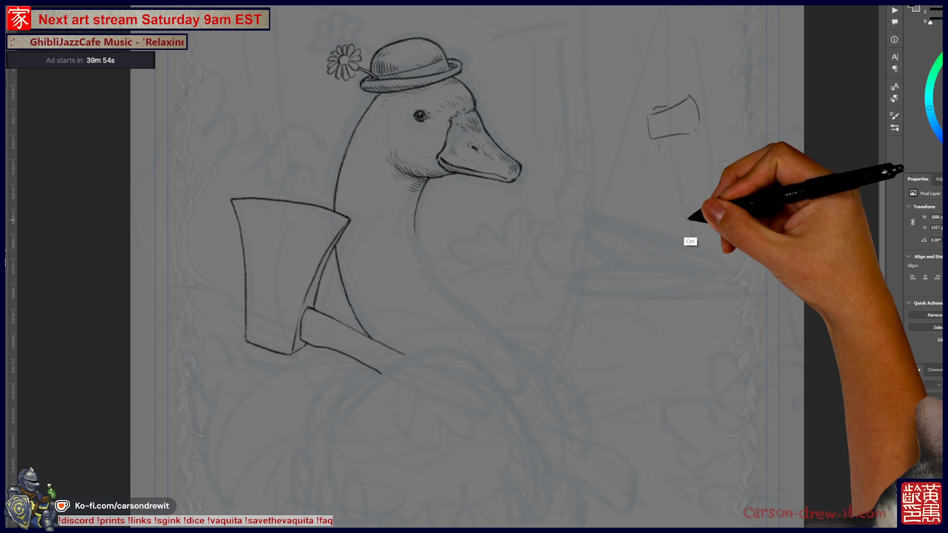
pyautogui.hotkey('ctrl', 'z')
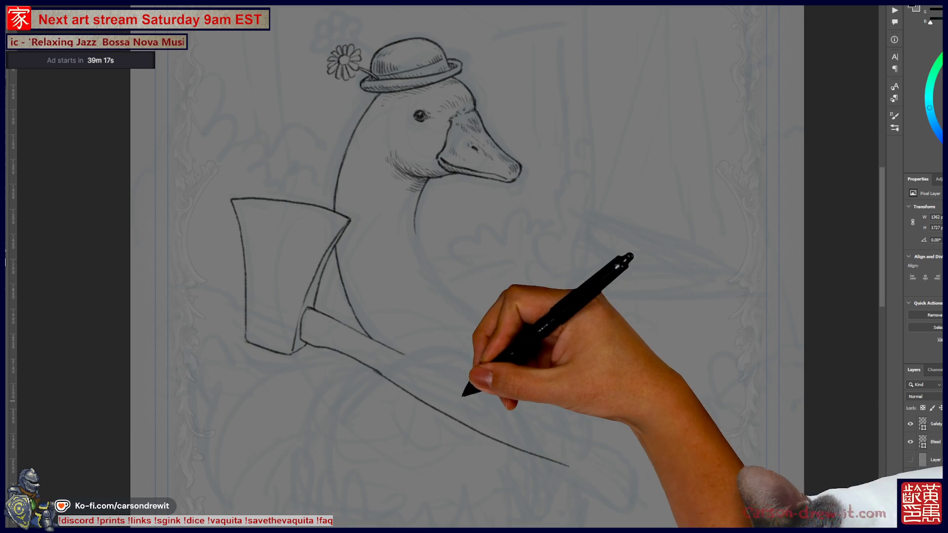
# - Redraw the upper and lower axe-handle edges after undoing two overlong strokes
pyautogui.moveTo(380, 373); pyautogui.dragTo(599, 482)
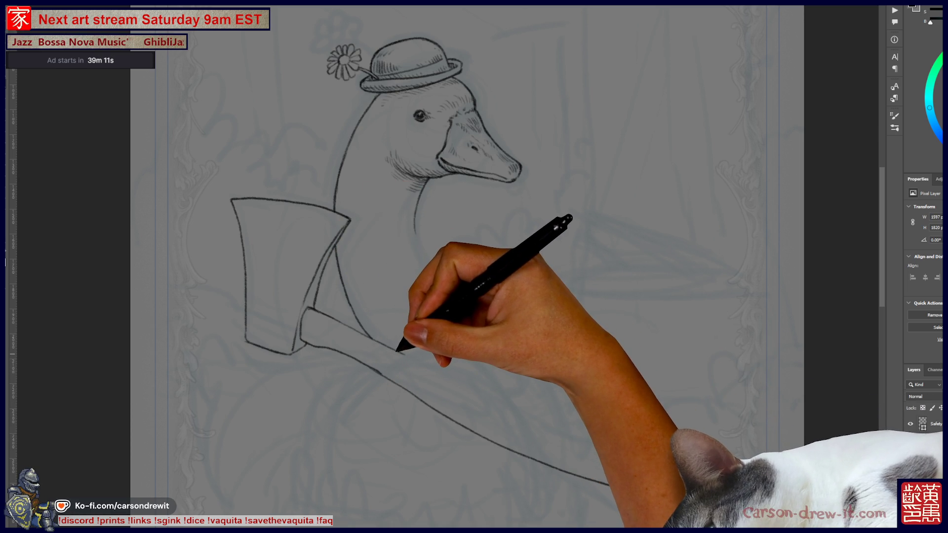
pyautogui.hotkey('ctrl', 'z')
pyautogui.hotkey('ctrl', 'z')
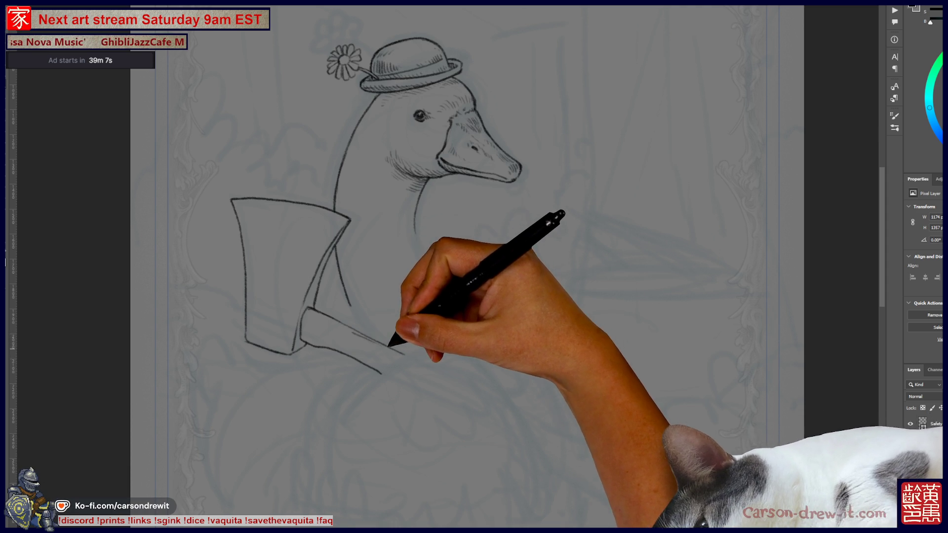
pyautogui.moveTo(405, 355); pyautogui.dragTo(581, 447)
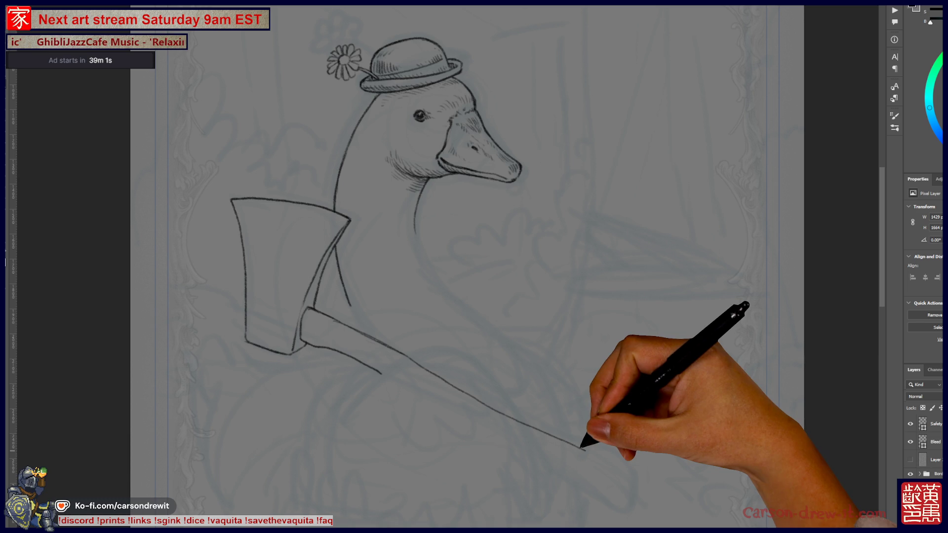
pyautogui.hotkey('ctrl', 'z')
pyautogui.moveTo(400, 349); pyautogui.dragTo(608, 451)
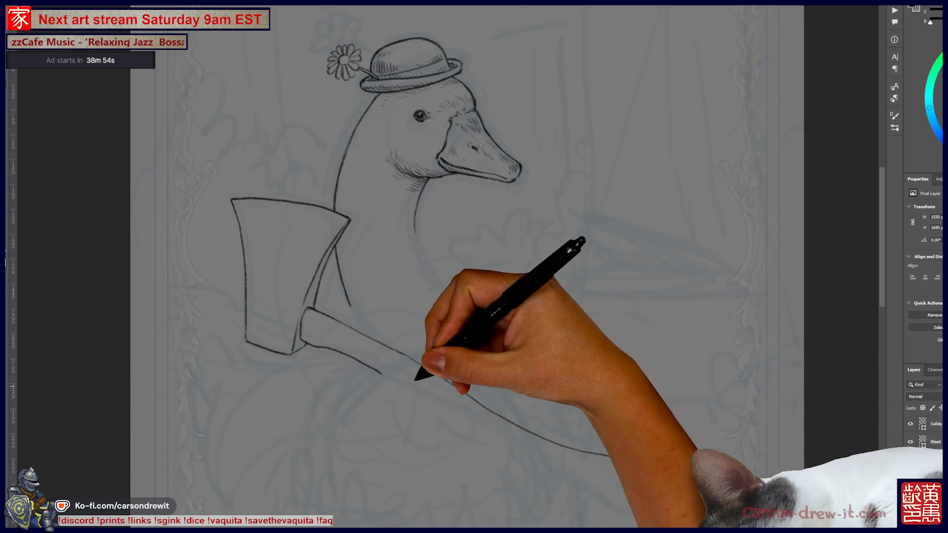
pyautogui.moveTo(382, 371); pyautogui.dragTo(610, 496)
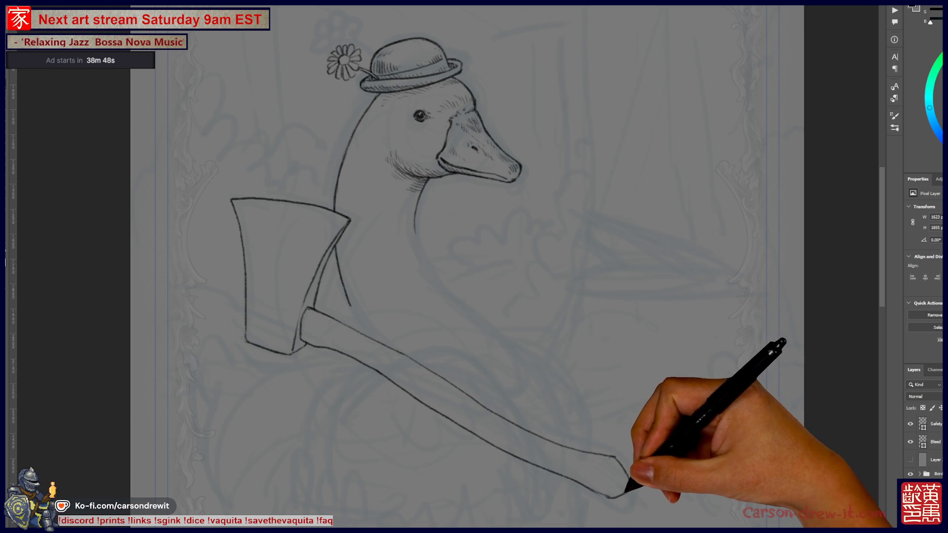
# - Undo the tail of the lower handle line and pan back to the axe head and goose
pyautogui.scroll(-2, 474, 267)
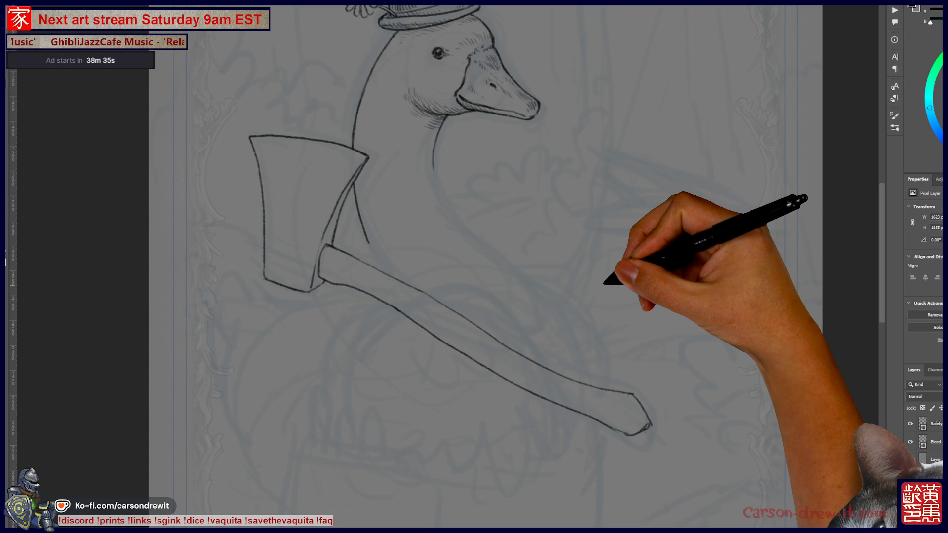
pyautogui.scroll(4, 706, 400)
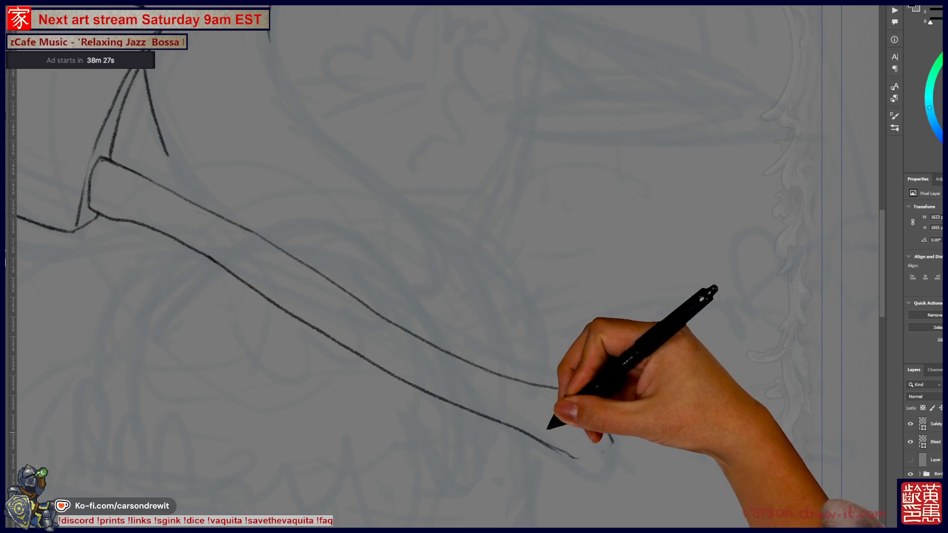
pyautogui.hotkey('ctrl', 'z')
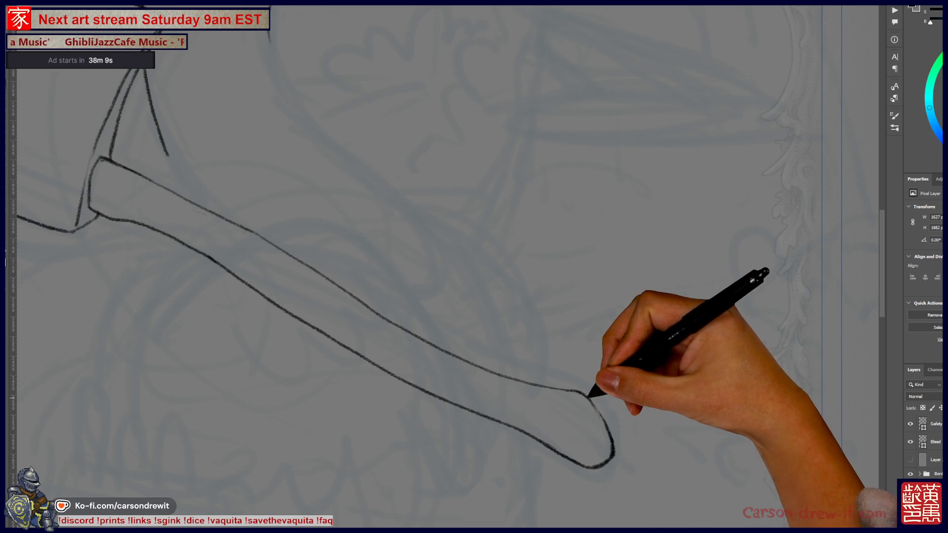
pyautogui.moveTo(375, 286)
pyautogui.mouseDown()
pyautogui.moveTo(546, 392)
pyautogui.moveTo(583, 403)
pyautogui.mouseUp()
pyautogui.moveTo(424, 213)
pyautogui.mouseDown()
pyautogui.moveTo(514, 434)
pyautogui.moveTo(504, 381)
pyautogui.moveTo(344, 226)
pyautogui.mouseUp()
pyautogui.moveTo(440, 339)
pyautogui.mouseDown()
pyautogui.moveTo(487, 272)
pyautogui.moveTo(398, 187)
pyautogui.mouseUp()
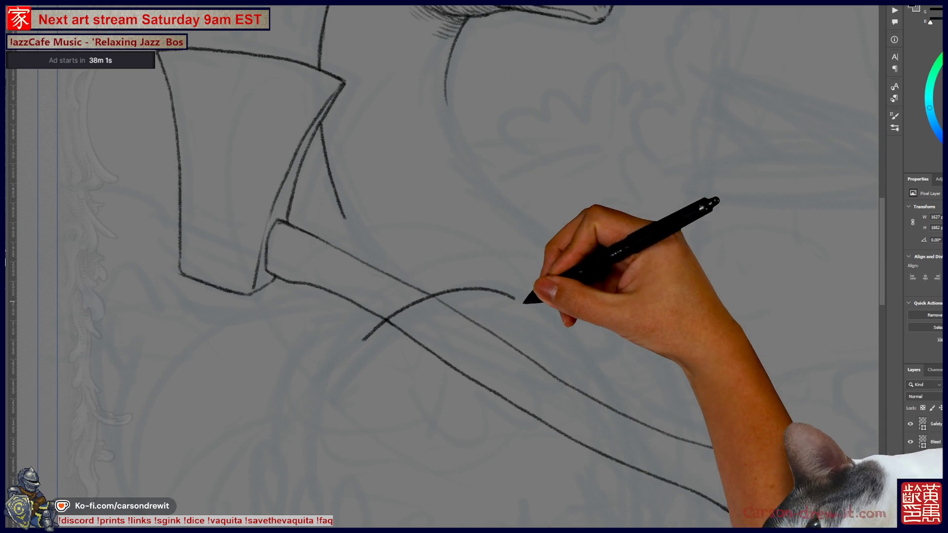
# - Arc the wing outline over the handle, erase the overlapping handle and stray lines, and begin feather squiggles
pyautogui.moveTo(359, 341); pyautogui.dragTo(568, 328)
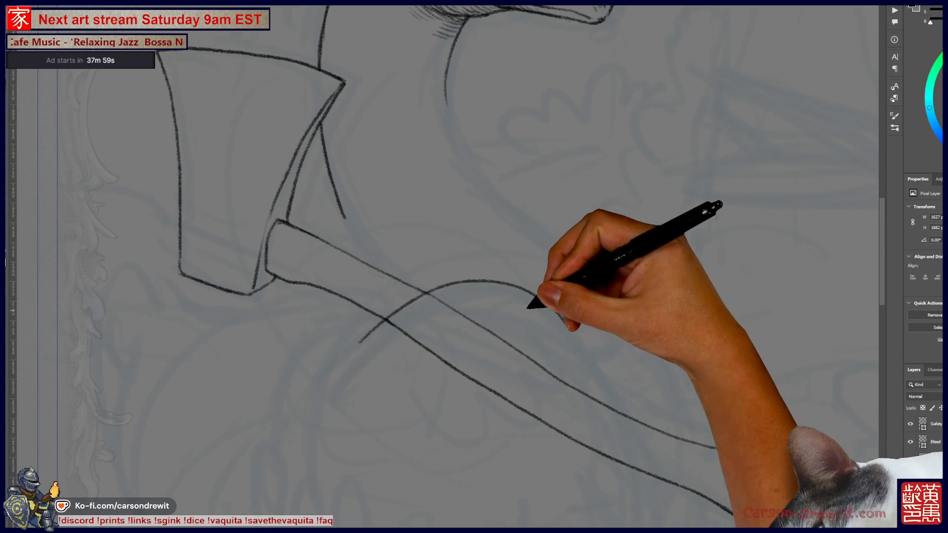
pyautogui.moveTo(568, 329)
pyautogui.mouseDown()
pyautogui.moveTo(637, 482)
pyautogui.moveTo(661, 402)
pyautogui.mouseUp()
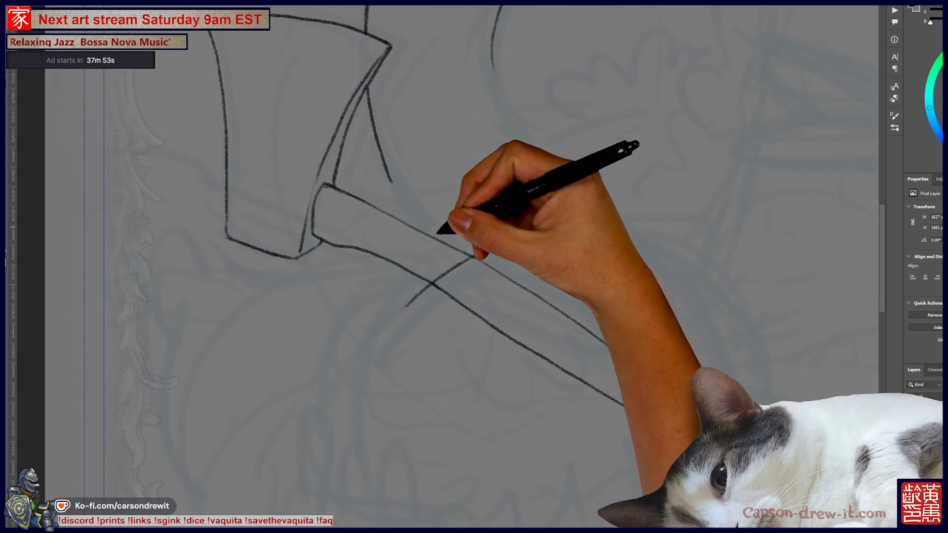
pyautogui.moveTo(476, 315)
pyautogui.mouseDown()
pyautogui.moveTo(434, 301)
pyautogui.moveTo(493, 257)
pyautogui.moveTo(686, 457)
pyautogui.mouseUp()
pyautogui.moveTo(514, 281); pyautogui.dragTo(682, 382)
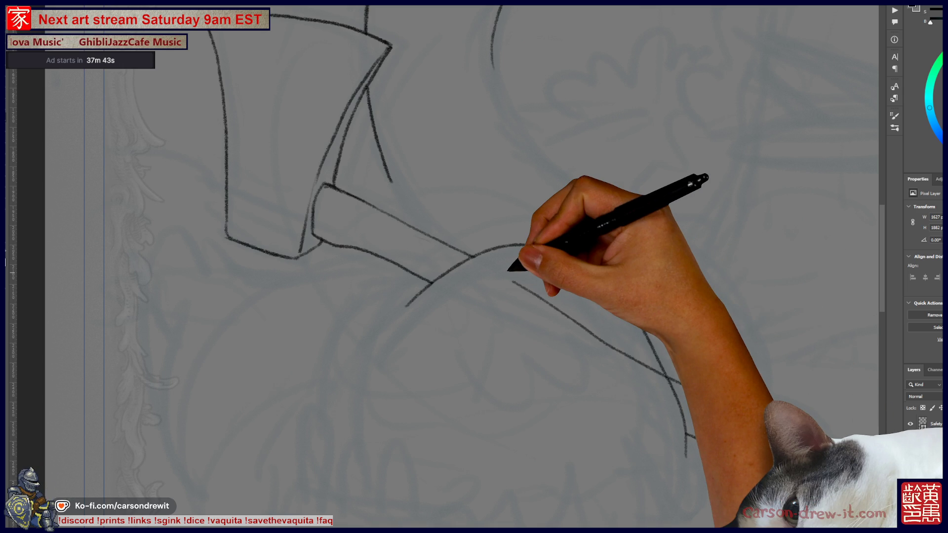
pyautogui.moveTo(509, 269)
pyautogui.mouseDown()
pyautogui.moveTo(542, 280)
pyautogui.moveTo(647, 362)
pyautogui.mouseUp()
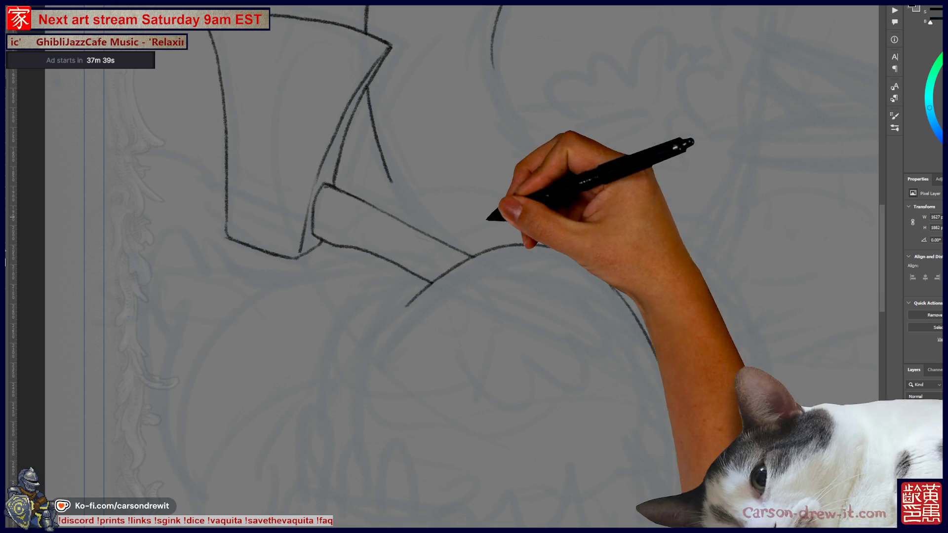
pyautogui.moveTo(516, 309)
pyautogui.mouseDown()
pyautogui.moveTo(547, 273)
pyautogui.moveTo(563, 296)
pyautogui.mouseUp()
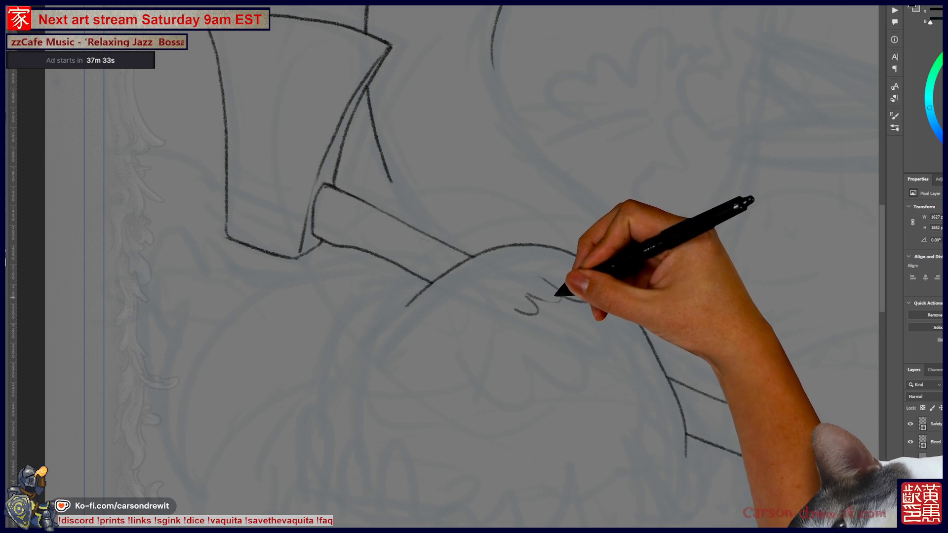
# - Add short feather strokes to the wing and redraw a shorter lower feather curve
pyautogui.moveTo(484, 293)
pyautogui.mouseDown()
pyautogui.moveTo(508, 295)
pyautogui.moveTo(531, 271)
pyautogui.mouseUp()
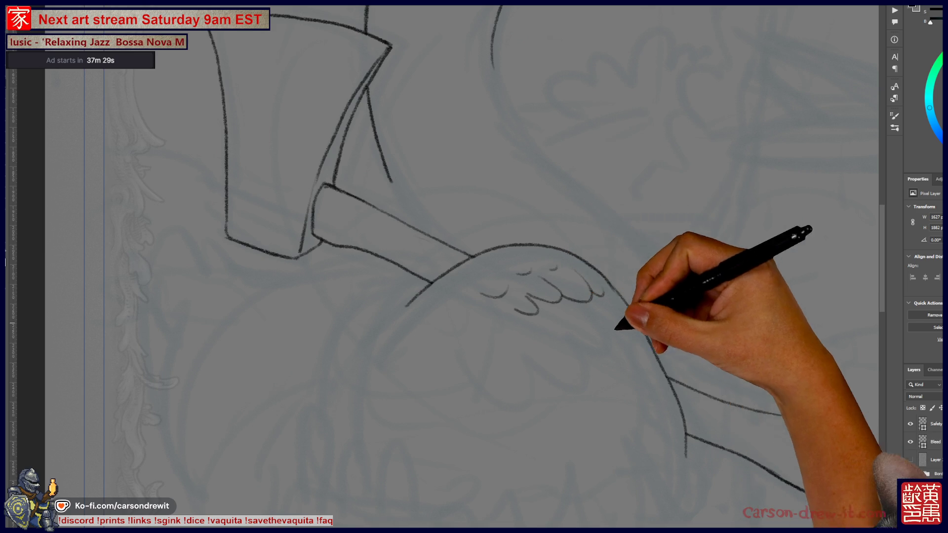
pyautogui.moveTo(620, 321); pyautogui.dragTo(593, 402)
pyautogui.moveTo(516, 442)
pyautogui.mouseDown()
pyautogui.moveTo(561, 416)
pyautogui.moveTo(568, 443)
pyautogui.moveTo(529, 430)
pyautogui.moveTo(565, 428)
pyautogui.mouseUp()
pyautogui.hotkey('ctrl', 'z')
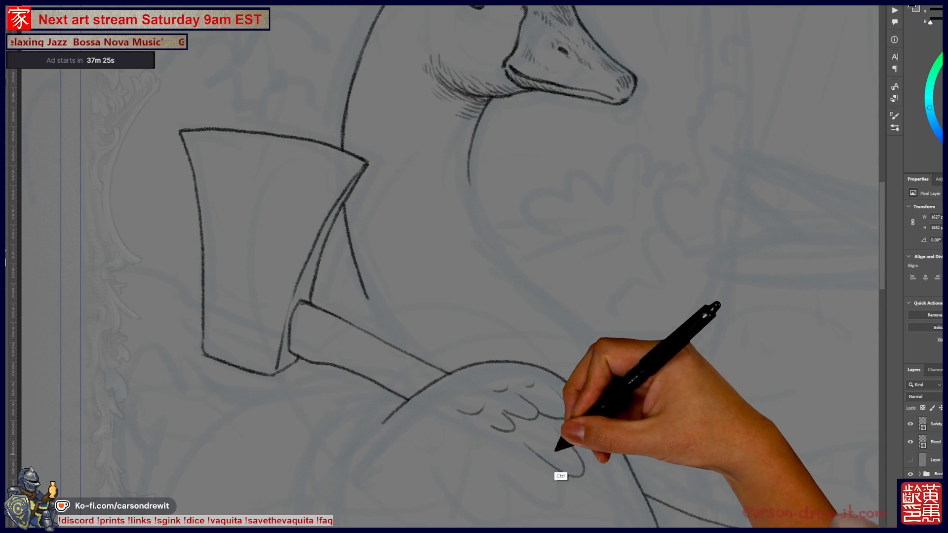
pyautogui.moveTo(519, 451); pyautogui.dragTo(571, 466)
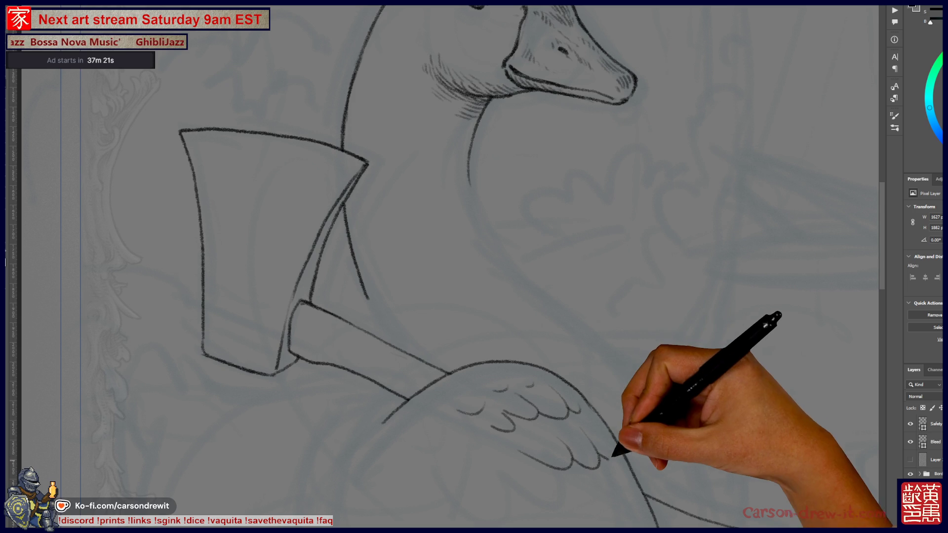
# - Add a small curved feather stroke and an inner edge along the wing's outer rim
pyautogui.moveTo(613, 437)
pyautogui.mouseDown()
pyautogui.moveTo(715, 493)
pyautogui.moveTo(692, 451)
pyautogui.mouseUp()
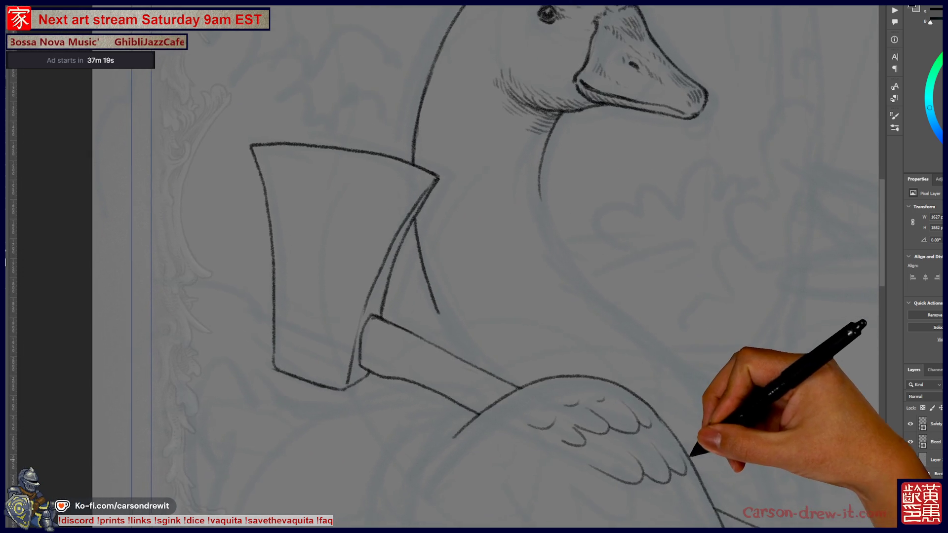
pyautogui.moveTo(494, 426)
pyautogui.mouseDown()
pyautogui.moveTo(502, 440)
pyautogui.moveTo(423, 360)
pyautogui.mouseUp()
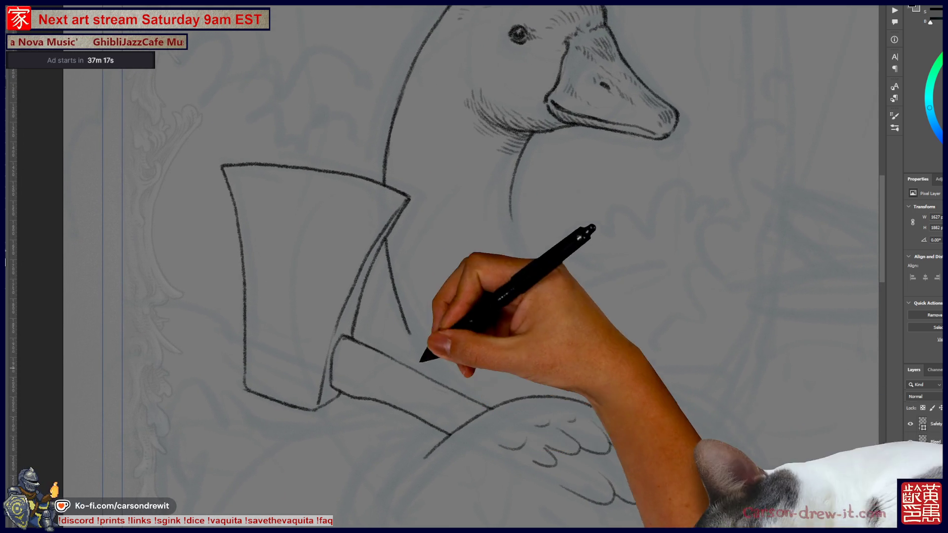
pyautogui.moveTo(582, 453)
pyautogui.mouseDown()
pyautogui.moveTo(561, 349)
pyautogui.moveTo(540, 303)
pyautogui.moveTo(501, 313)
pyautogui.mouseUp()
pyautogui.moveTo(448, 326)
pyautogui.mouseDown()
pyautogui.moveTo(469, 336)
pyautogui.moveTo(483, 317)
pyautogui.moveTo(455, 317)
pyautogui.moveTo(493, 353)
pyautogui.moveTo(525, 364)
pyautogui.moveTo(514, 369)
pyautogui.moveTo(612, 503)
pyautogui.moveTo(601, 376)
pyautogui.moveTo(576, 338)
pyautogui.mouseUp()
pyautogui.moveTo(582, 250)
pyautogui.mouseDown()
pyautogui.moveTo(614, 318)
pyautogui.moveTo(624, 402)
pyautogui.mouseUp()
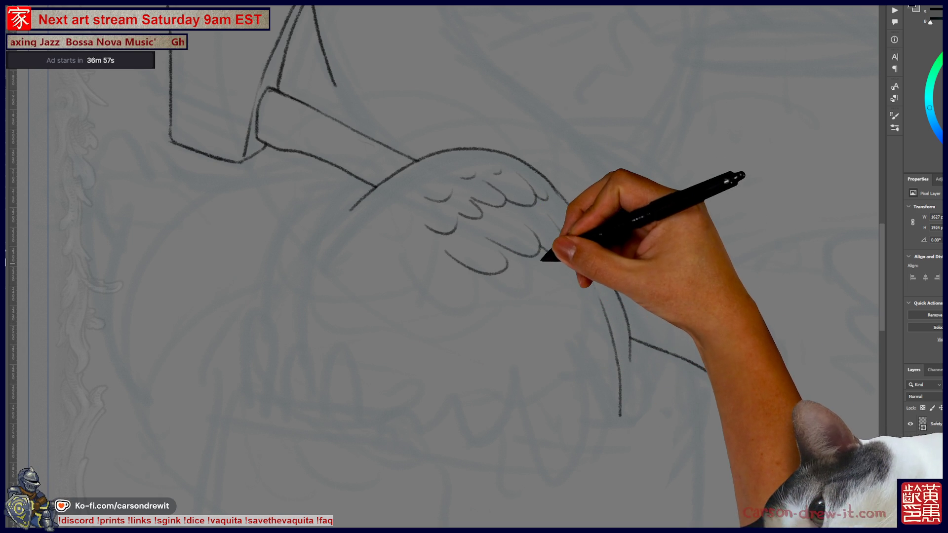
# - Add a feather line below the lower feathers and redraw the long lower wing feather
pyautogui.moveTo(540, 256); pyautogui.dragTo(563, 303)
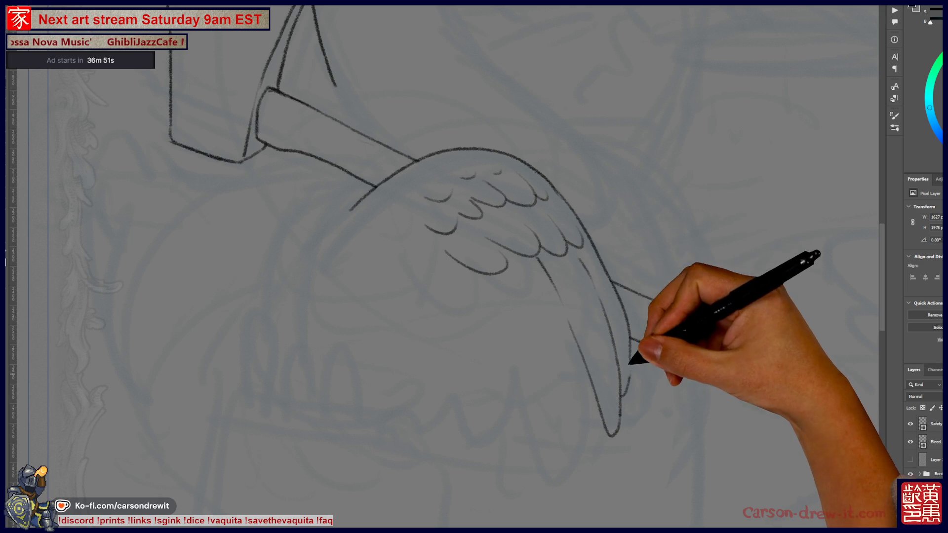
pyautogui.moveTo(514, 250)
pyautogui.mouseDown()
pyautogui.moveTo(616, 425)
pyautogui.moveTo(663, 317)
pyautogui.mouseUp()
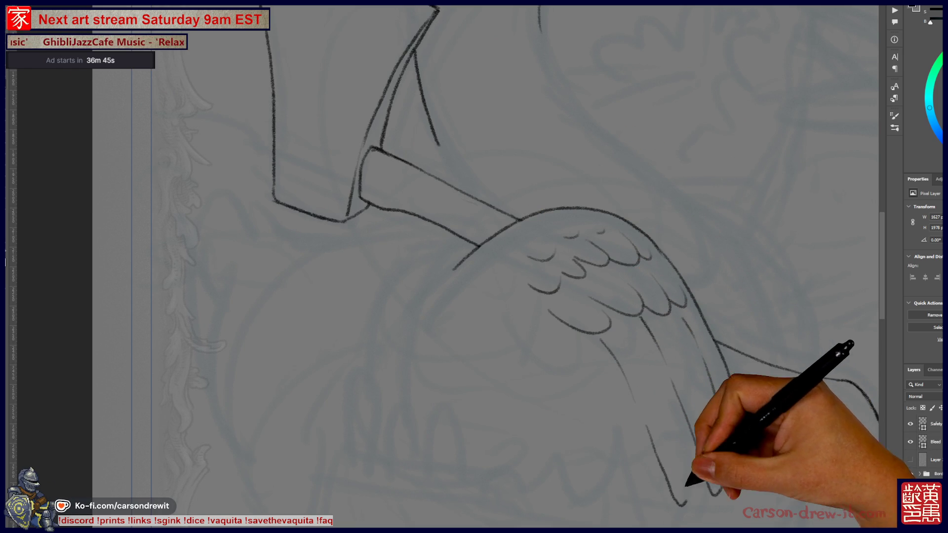
pyautogui.moveTo(669, 382); pyautogui.dragTo(624, 320)
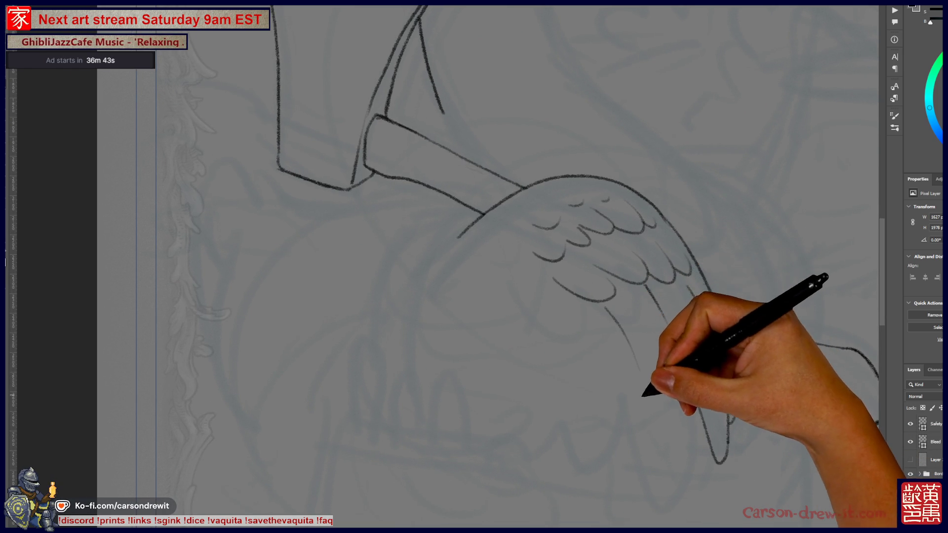
pyautogui.moveTo(638, 368)
pyautogui.mouseDown()
pyautogui.moveTo(673, 499)
pyautogui.moveTo(698, 423)
pyautogui.mouseUp()
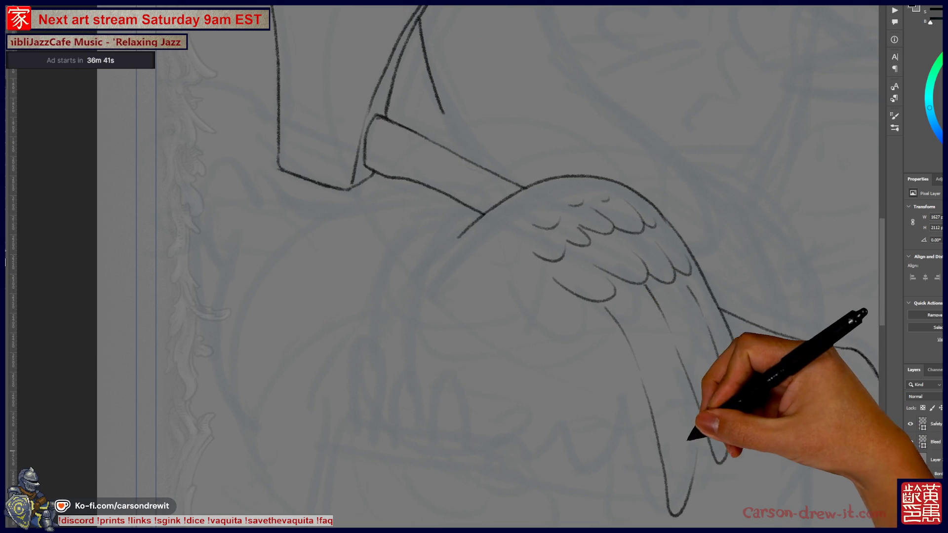
pyautogui.hotkey('ctrl', 'z')
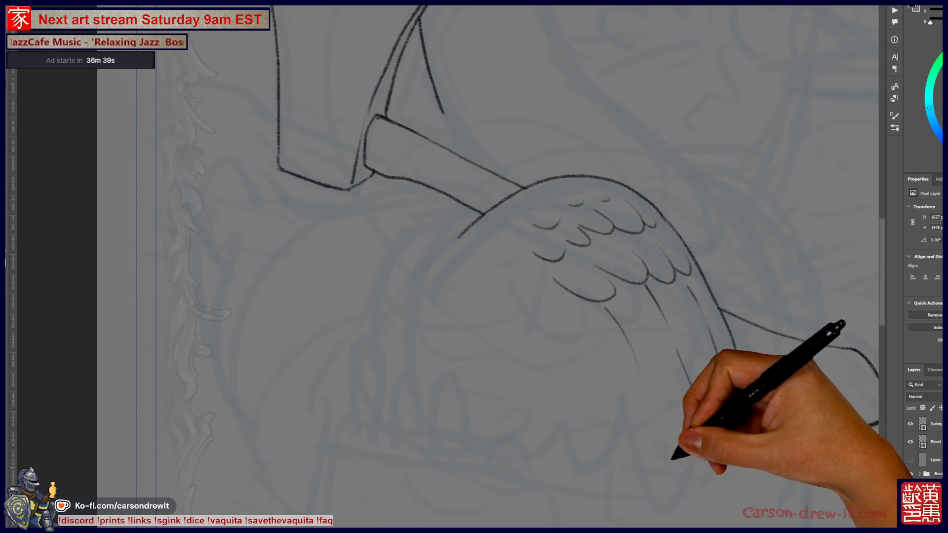
pyautogui.moveTo(640, 369)
pyautogui.mouseDown()
pyautogui.moveTo(688, 502)
pyautogui.moveTo(695, 404)
pyautogui.mouseUp()
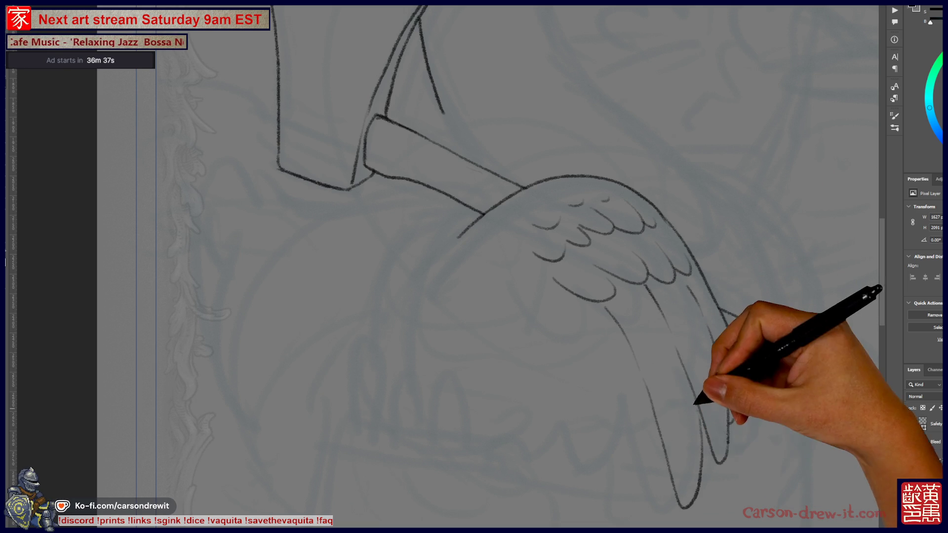
# - Undo the short curve under the wing and pan to the axe head and neck
pyautogui.moveTo(652, 340)
pyautogui.mouseDown()
pyautogui.moveTo(765, 466)
pyautogui.moveTo(751, 398)
pyautogui.moveTo(677, 359)
pyautogui.mouseUp()
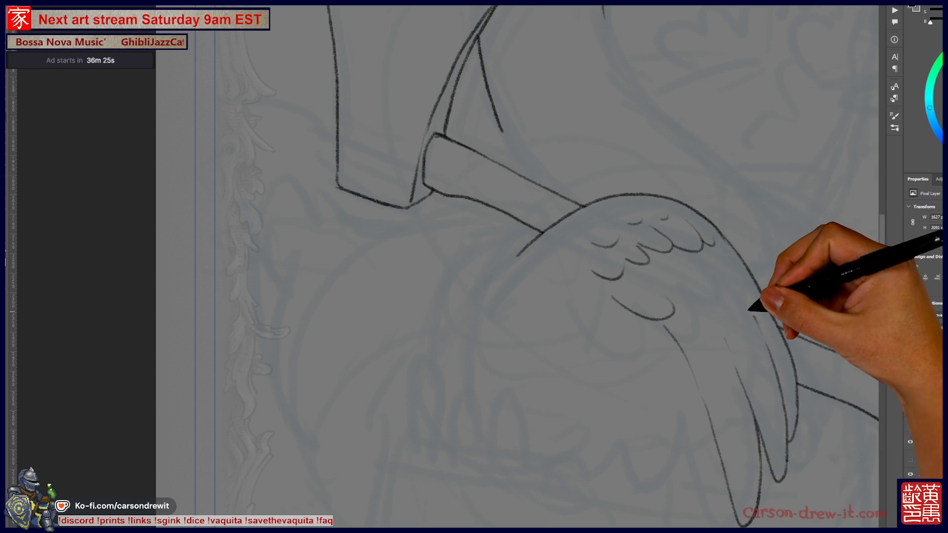
pyautogui.hotkey('ctrl', 'z')
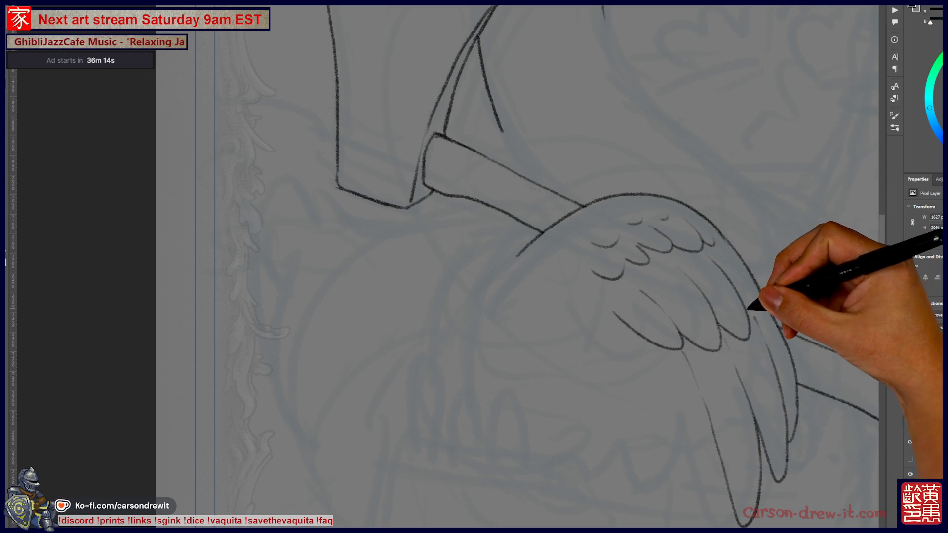
pyautogui.moveTo(751, 306)
pyautogui.mouseDown()
pyautogui.moveTo(746, 395)
pyautogui.moveTo(745, 364)
pyautogui.mouseUp()
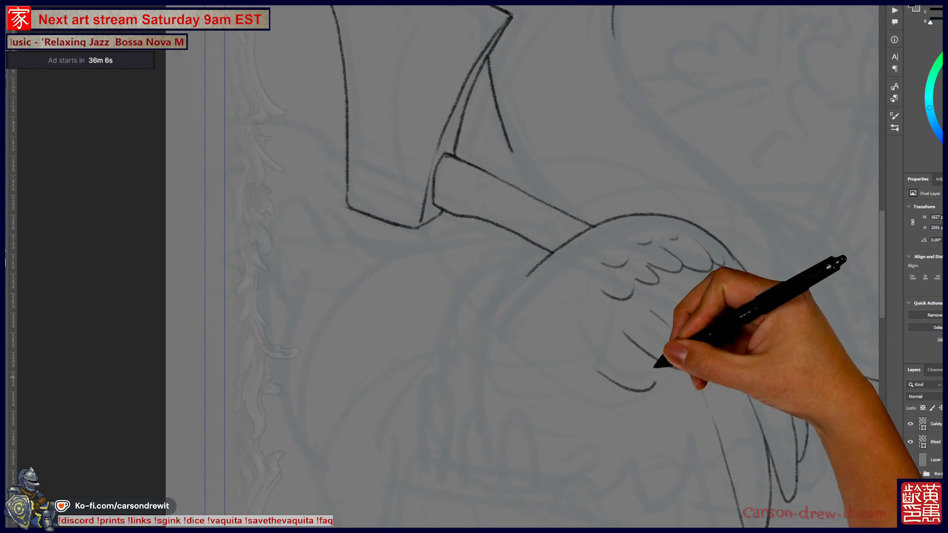
# - Draw four more rows of scalloped feathers across the wing
pyautogui.press('ctrl')
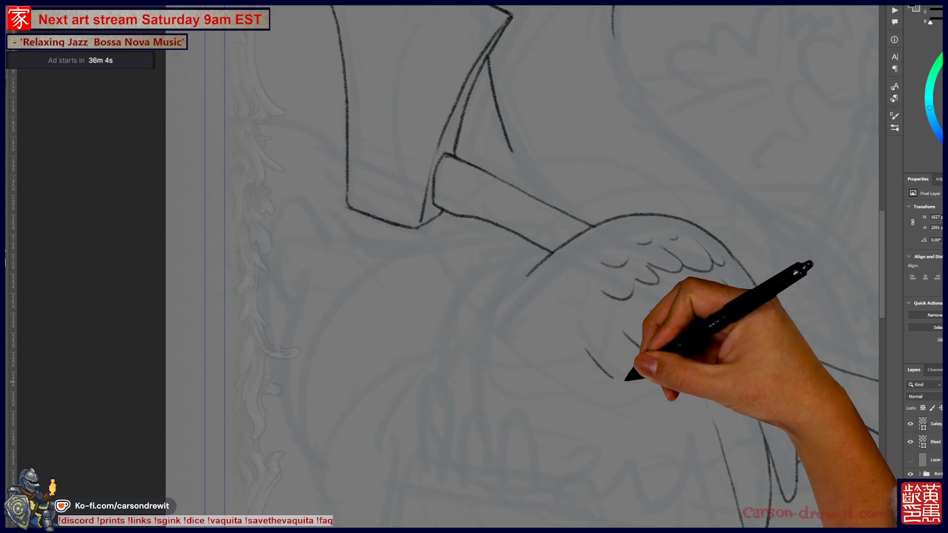
pyautogui.moveTo(633, 395); pyautogui.dragTo(726, 445)
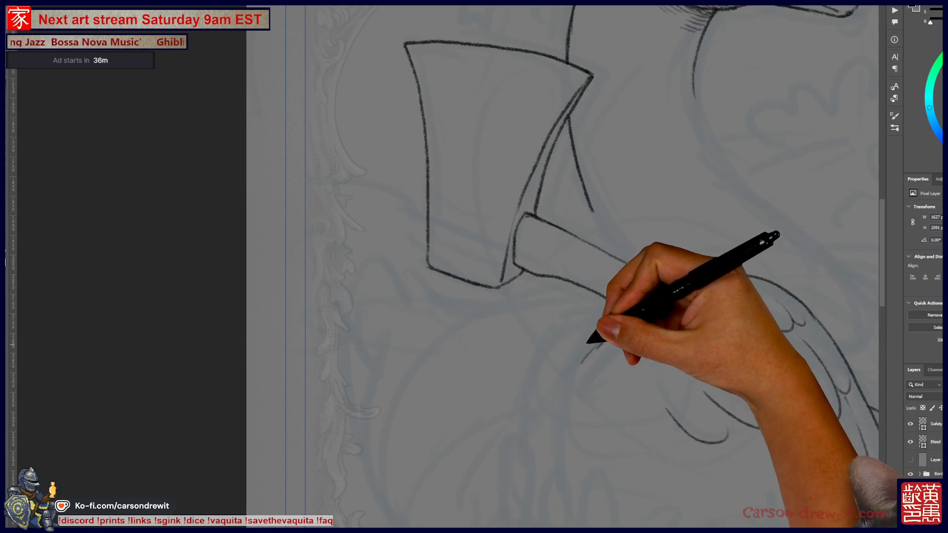
pyautogui.moveTo(673, 289)
pyautogui.mouseDown()
pyautogui.moveTo(519, 444)
pyautogui.moveTo(647, 313)
pyautogui.moveTo(706, 271)
pyautogui.moveTo(629, 212)
pyautogui.mouseUp()
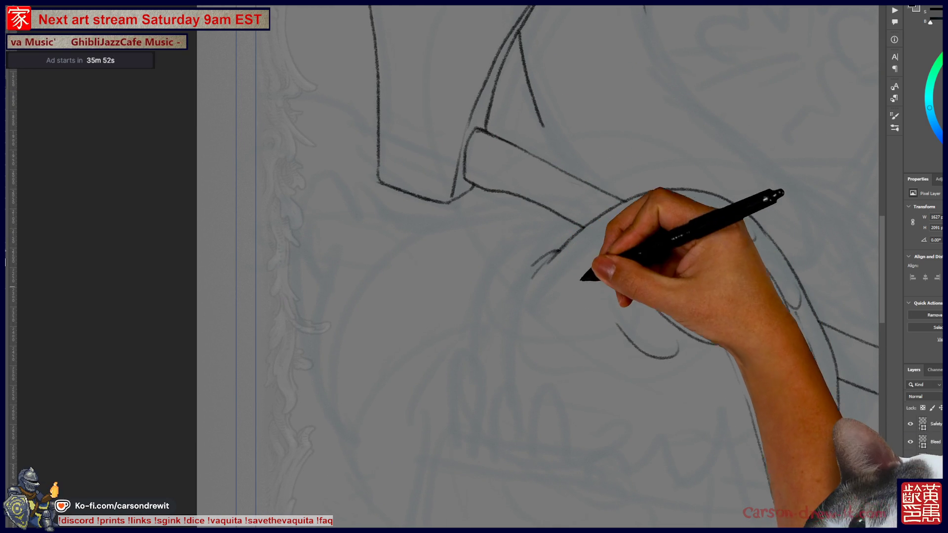
pyautogui.moveTo(657, 296); pyautogui.dragTo(724, 343)
pyautogui.moveTo(592, 278); pyautogui.dragTo(622, 291)
pyautogui.moveTo(603, 256); pyautogui.dragTo(637, 261)
pyautogui.moveTo(632, 266); pyautogui.dragTo(664, 273)
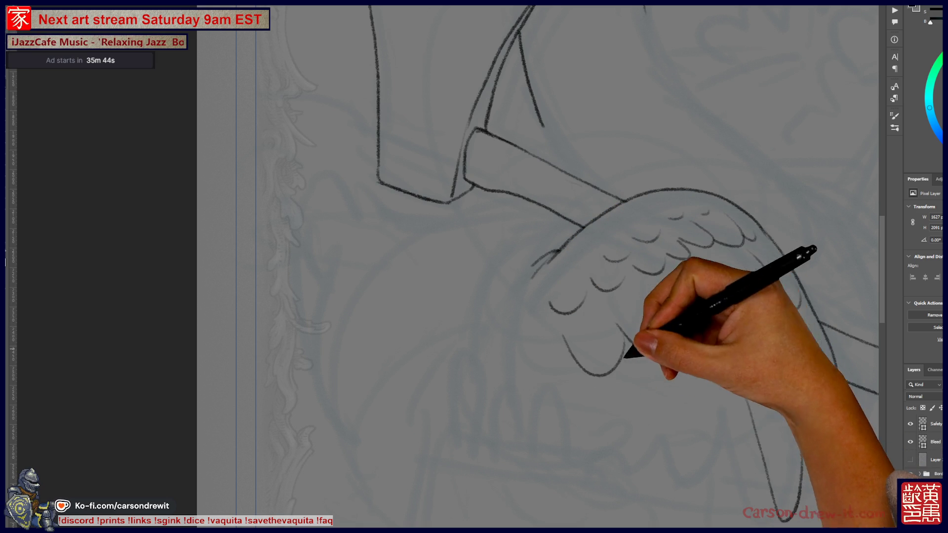
# - Add a U-shaped feather tip and a long, dark flight feather line down the wing
pyautogui.moveTo(683, 307)
pyautogui.mouseDown()
pyautogui.moveTo(576, 424)
pyautogui.moveTo(572, 253)
pyautogui.moveTo(620, 430)
pyautogui.mouseUp()
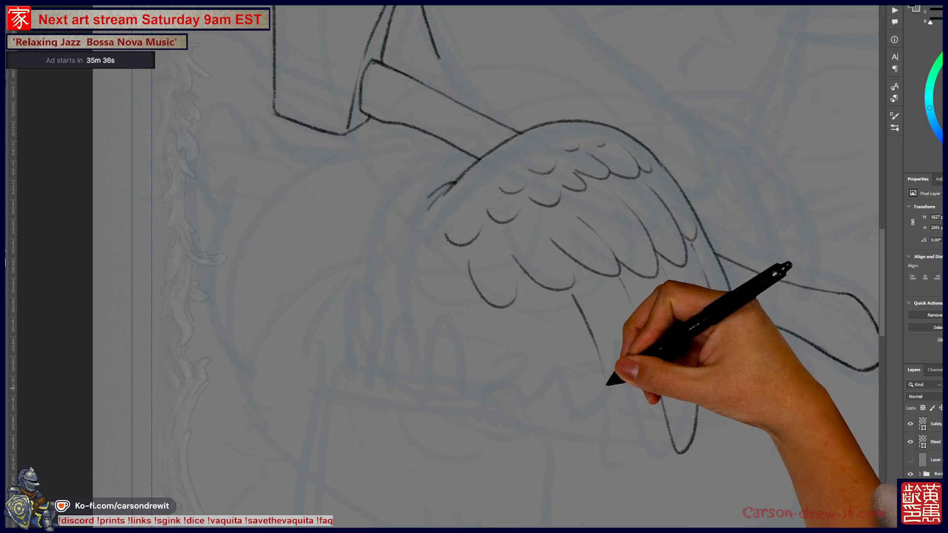
pyautogui.moveTo(607, 384); pyautogui.dragTo(663, 418)
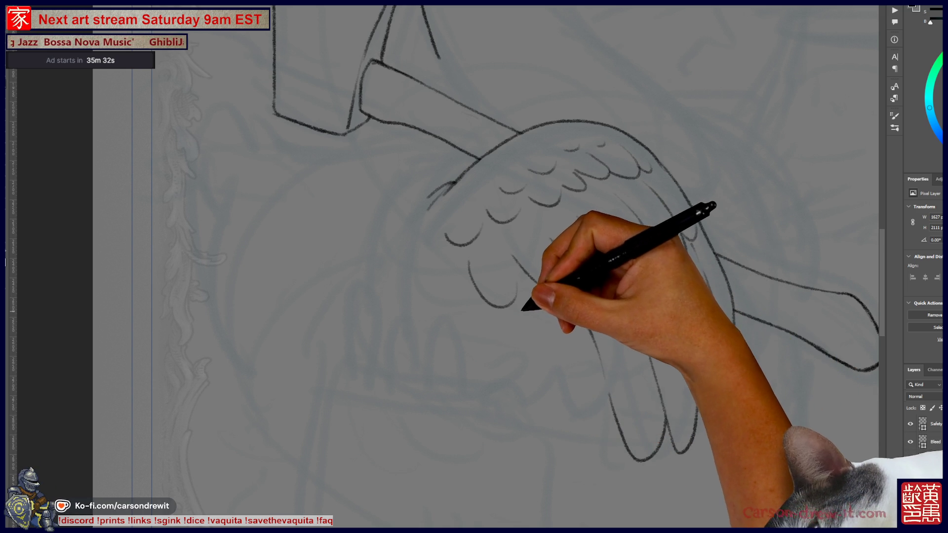
pyautogui.moveTo(525, 304)
pyautogui.mouseDown()
pyautogui.moveTo(559, 335)
pyautogui.moveTo(569, 396)
pyautogui.mouseUp()
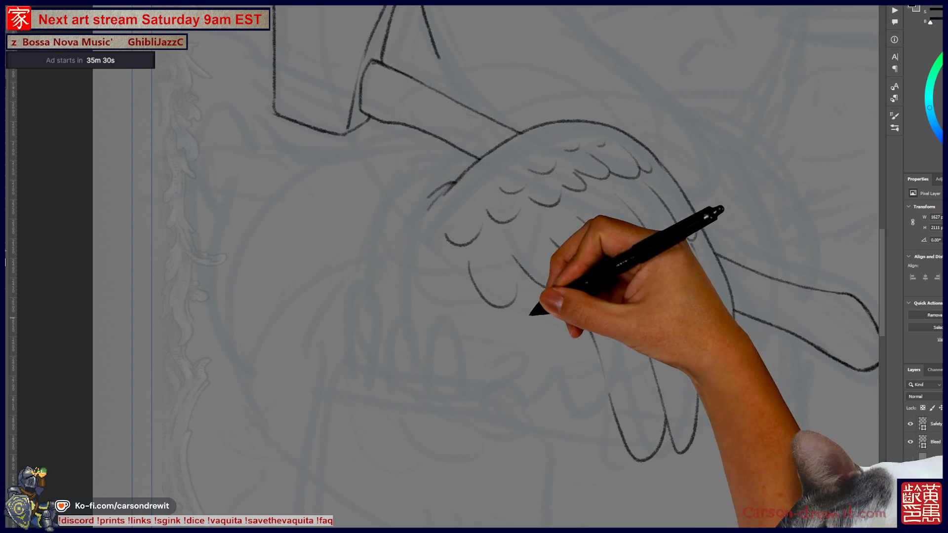
pyautogui.moveTo(530, 310); pyautogui.dragTo(574, 414)
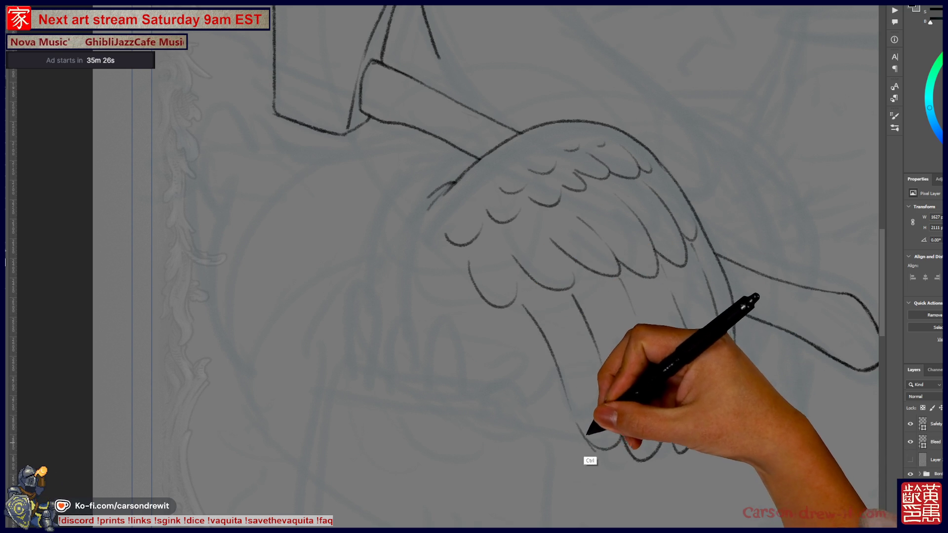
pyautogui.moveTo(568, 360); pyautogui.dragTo(633, 406)
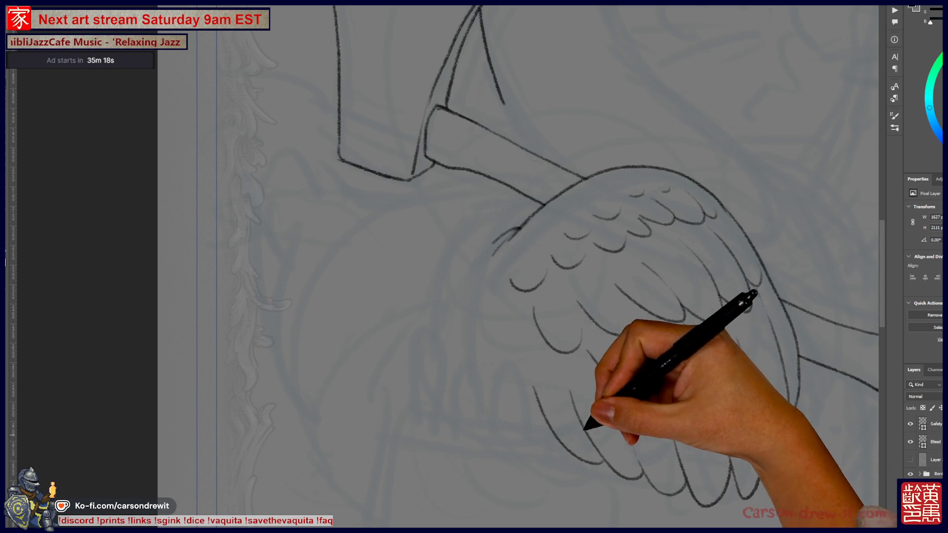
pyautogui.moveTo(600, 360)
pyautogui.mouseDown()
pyautogui.moveTo(652, 464)
pyautogui.moveTo(689, 468)
pyautogui.mouseUp()
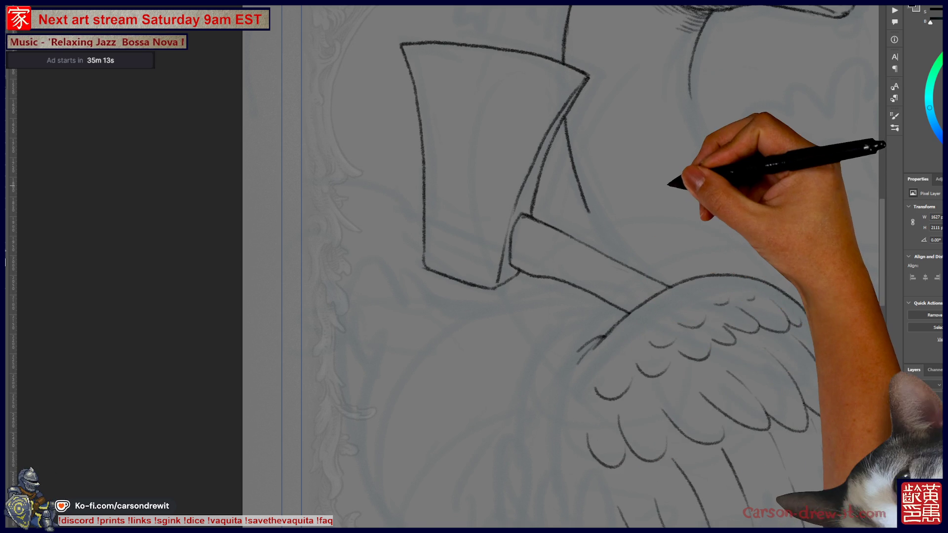
# - Check the whole goose zoomed out, then draw three overlapping long strokes along the wing's left edge
pyautogui.hotkey('ctrl', '-')
pyautogui.moveTo(642, 247); pyautogui.dragTo(587, 274)
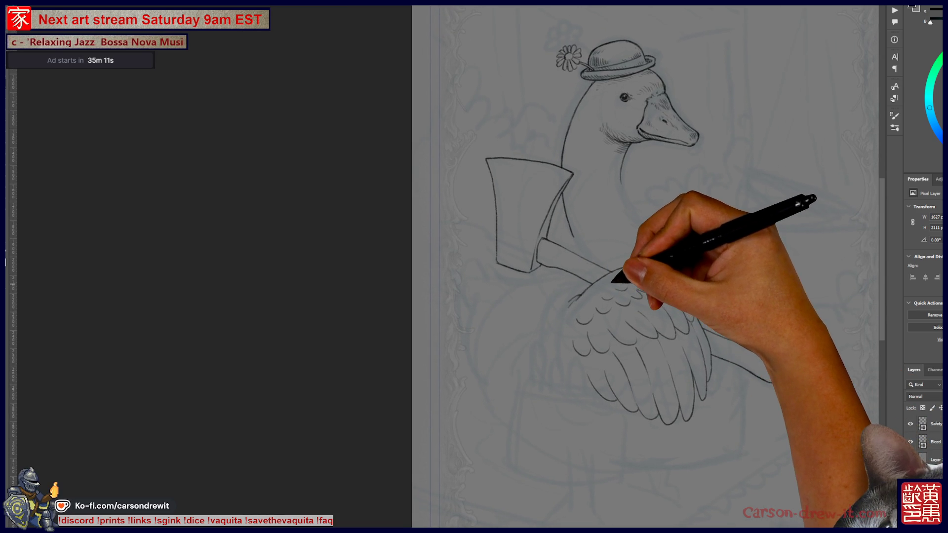
pyautogui.hotkey('ctrl', '+')
pyautogui.hotkey('ctrl', '+')
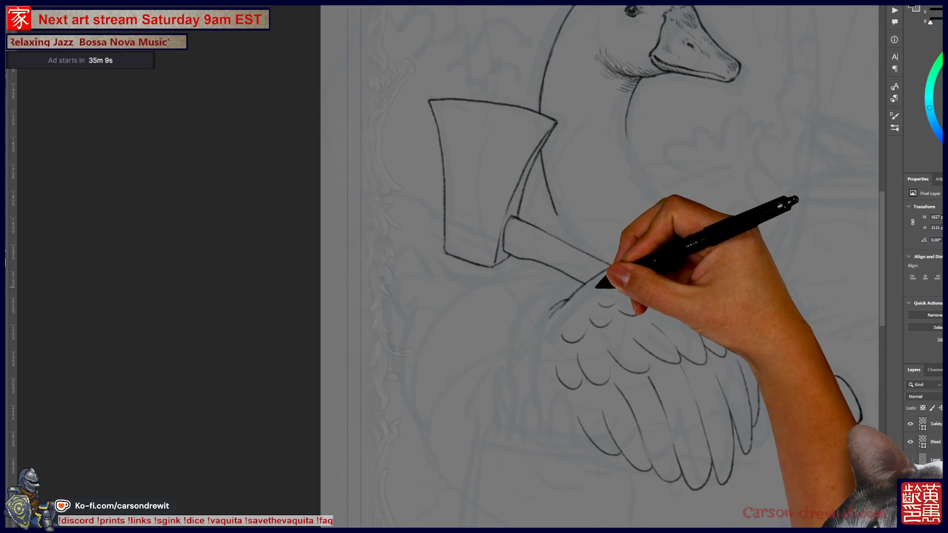
pyautogui.moveTo(470, 329); pyautogui.dragTo(553, 254)
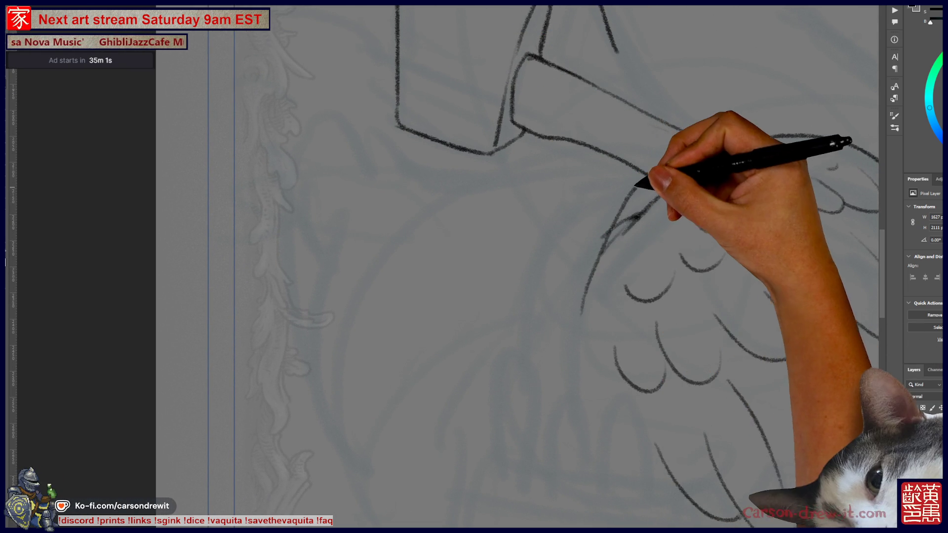
pyautogui.moveTo(637, 180); pyautogui.dragTo(573, 321)
pyautogui.moveTo(623, 175)
pyautogui.mouseDown()
pyautogui.moveTo(558, 256)
pyautogui.moveTo(541, 296)
pyautogui.mouseUp()
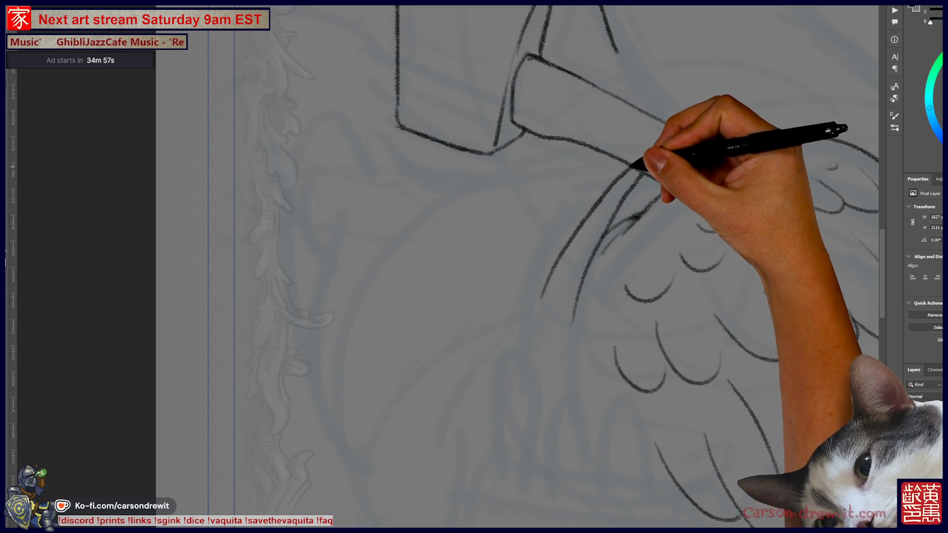
pyautogui.moveTo(634, 165); pyautogui.dragTo(566, 284)
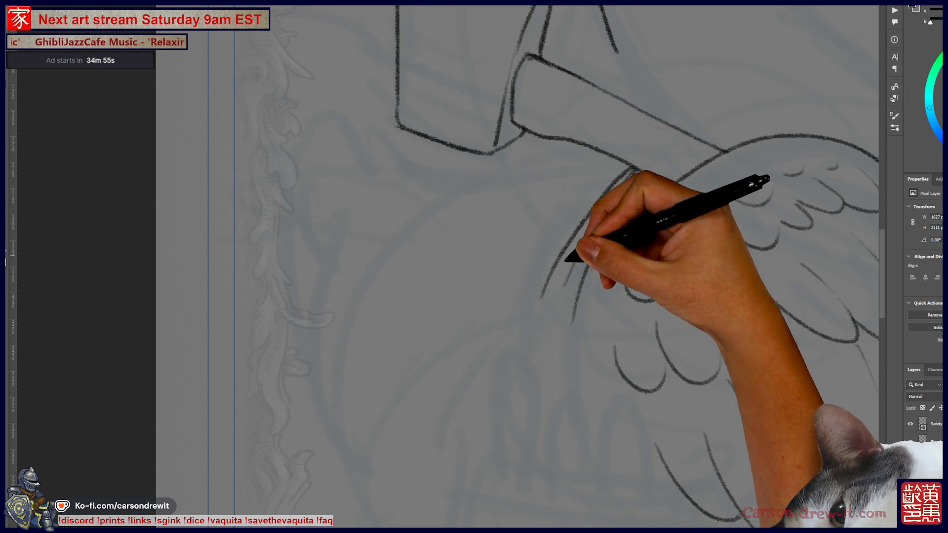
pyautogui.scroll(1, 662, 197)
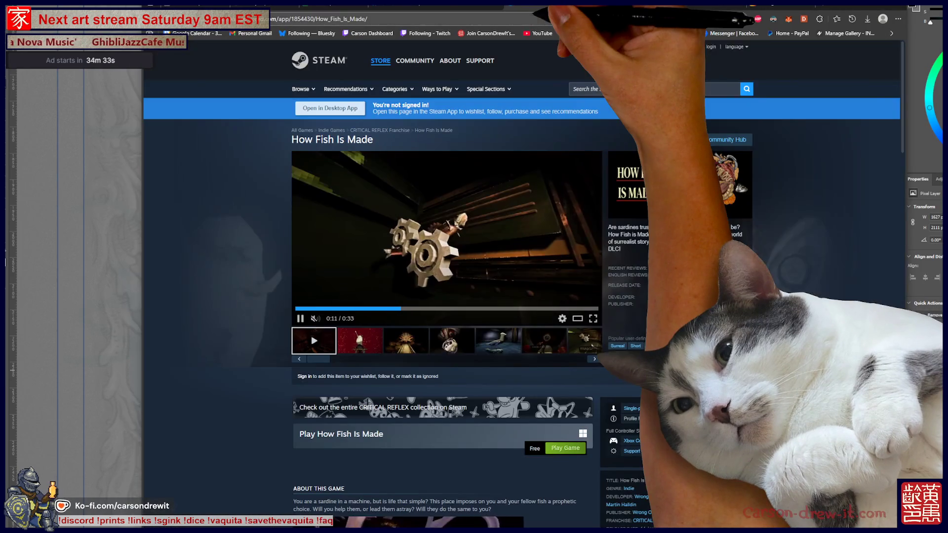
# - Set the How Fish Is Made Steam store page zoom to 150%
pyautogui.hotkey('ctrl', '+')
pyautogui.hotkey('ctrl', '+')
pyautogui.hotkey('ctrl', '+')
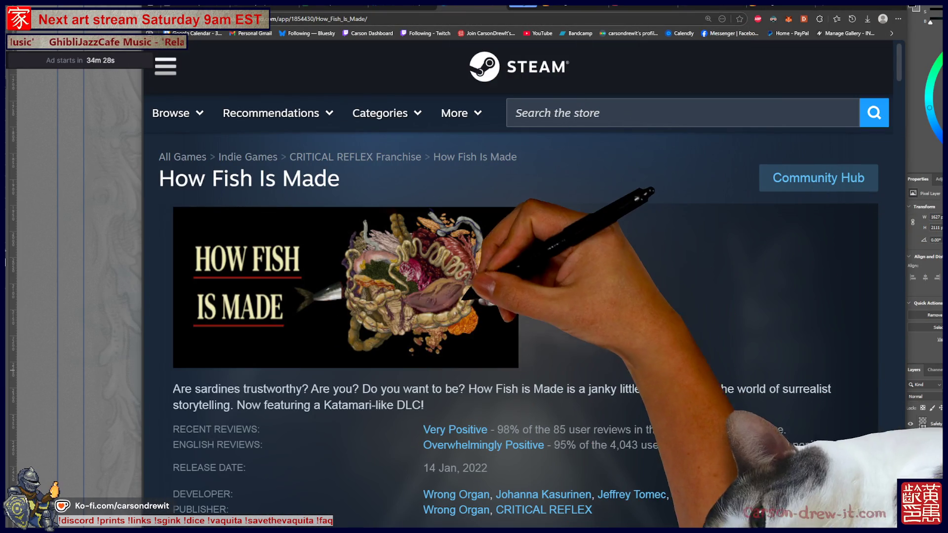
pyautogui.hotkey('ctrl', '0')
pyautogui.hotkey('ctrl', '+')
pyautogui.hotkey('ctrl', '+')
pyautogui.hotkey('ctrl', '+')
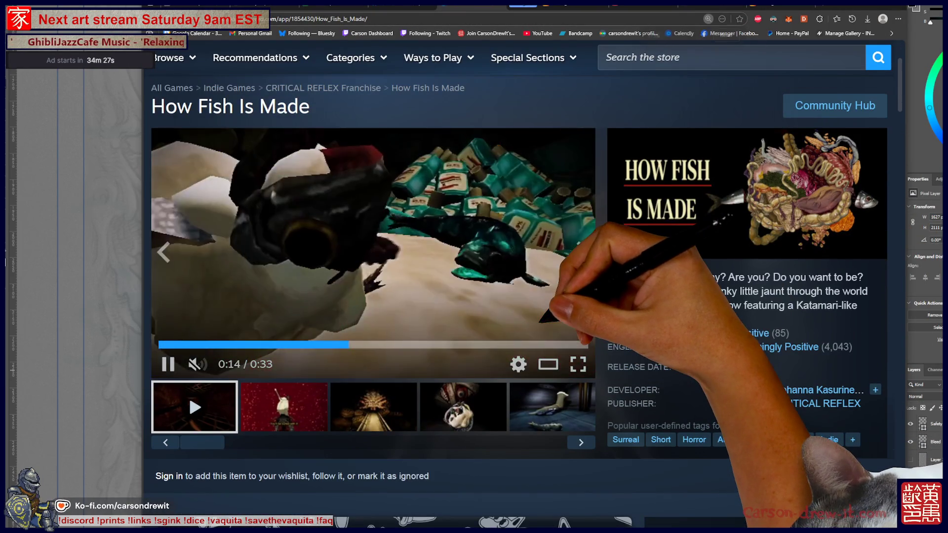
pyautogui.hotkey('ctrl', '-')
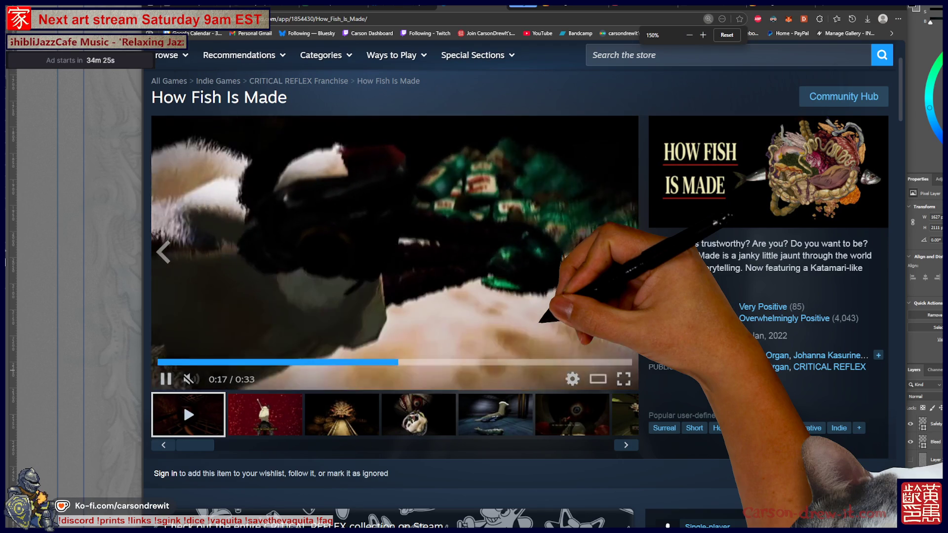
# - Scroll down and back up through the store page, then switch back to the goose drawing
pyautogui.scroll(-3, 395, 277)
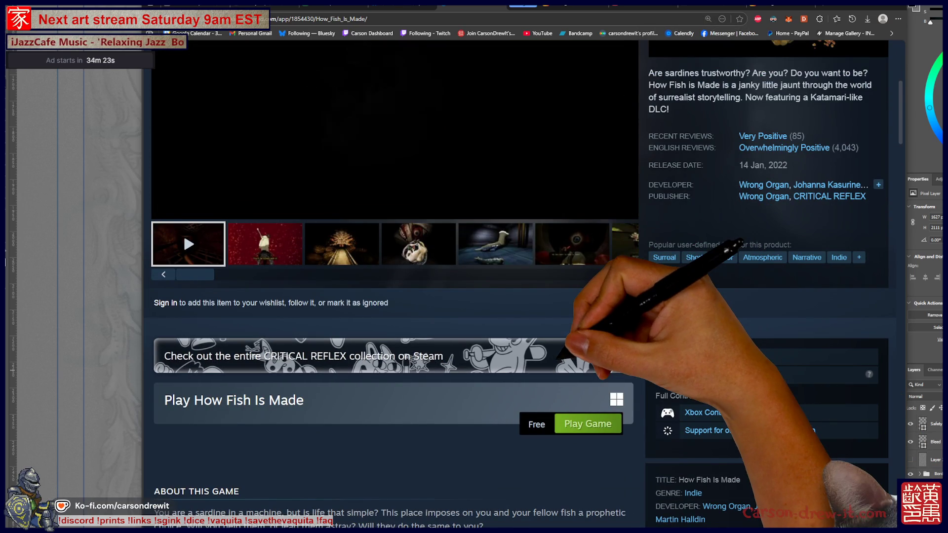
pyautogui.scroll(2, 396, 277)
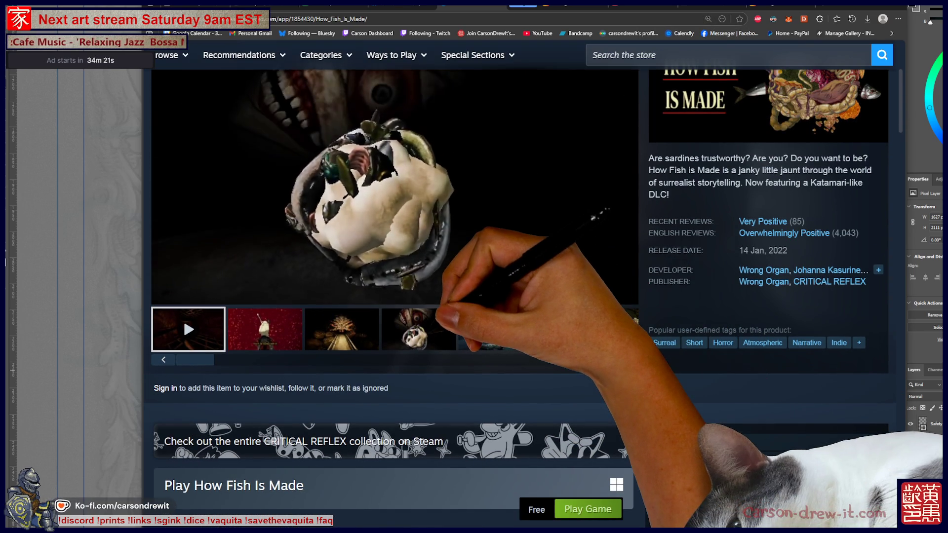
pyautogui.scroll(3, 395, 277)
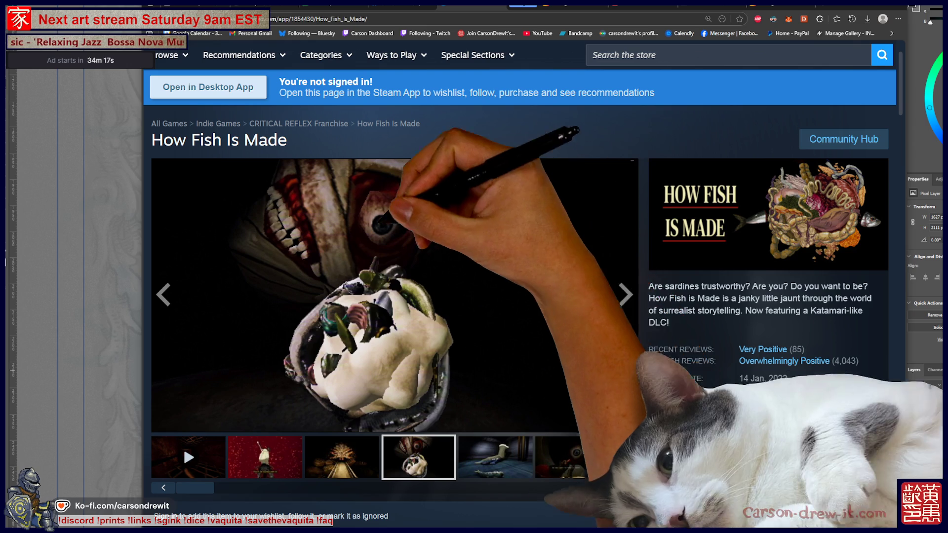
pyautogui.scroll(-1, 395, 277)
pyautogui.scroll(-15, 523, 284)
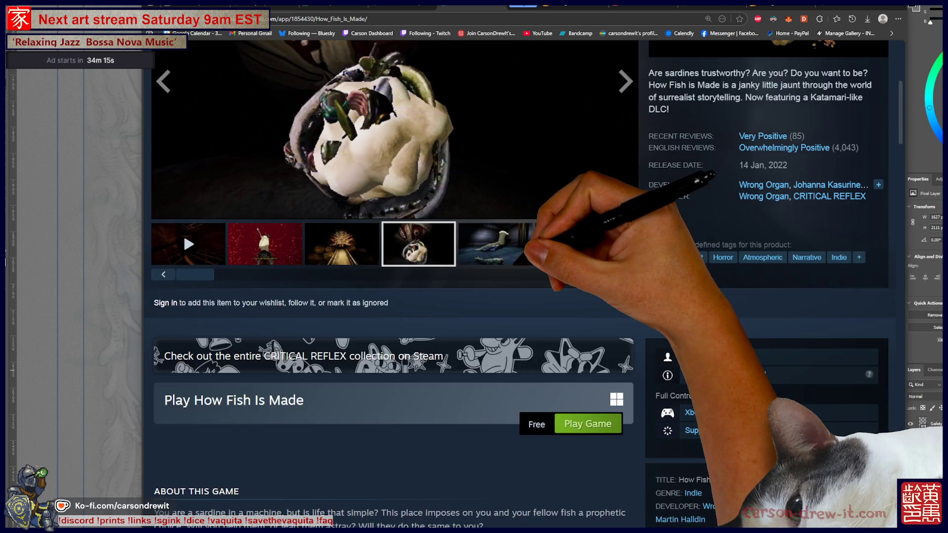
pyautogui.scroll(-7, 516, 311)
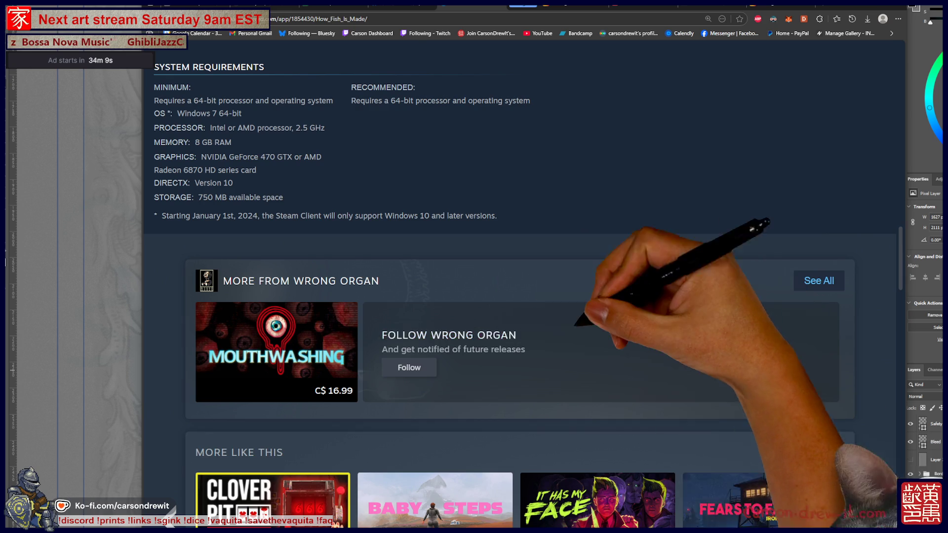
pyautogui.scroll(10, 519, 297)
pyautogui.scroll(7, 519, 297)
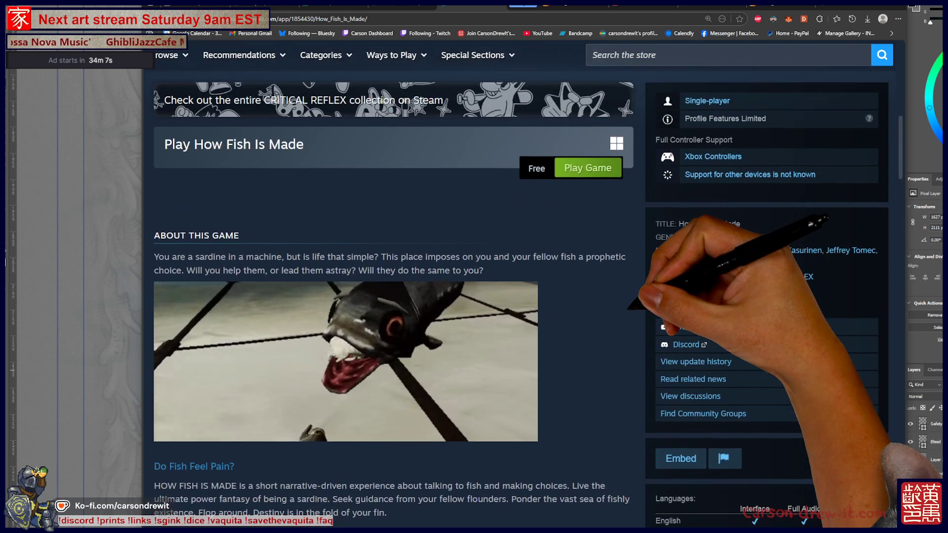
pyautogui.scroll(1, 519, 296)
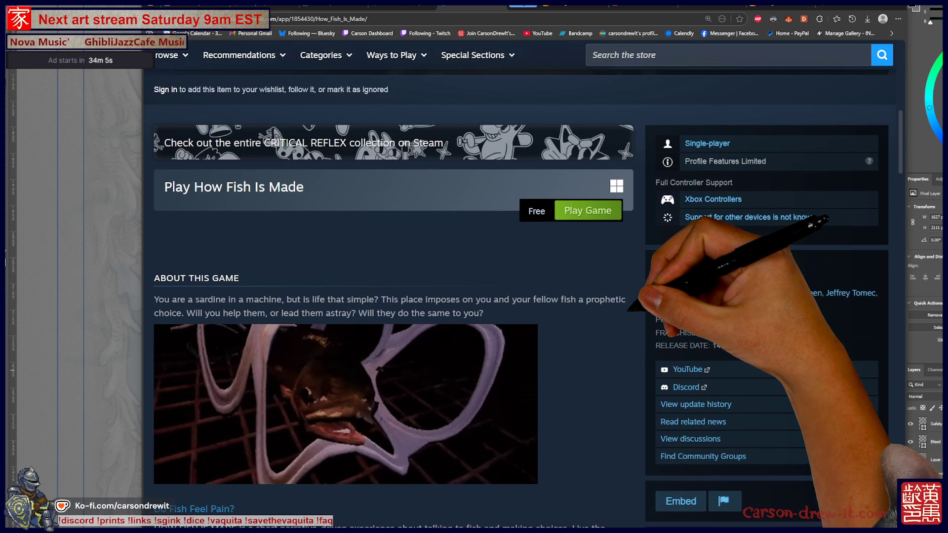
pyautogui.scroll(2, 518, 297)
pyautogui.scroll(6, 518, 296)
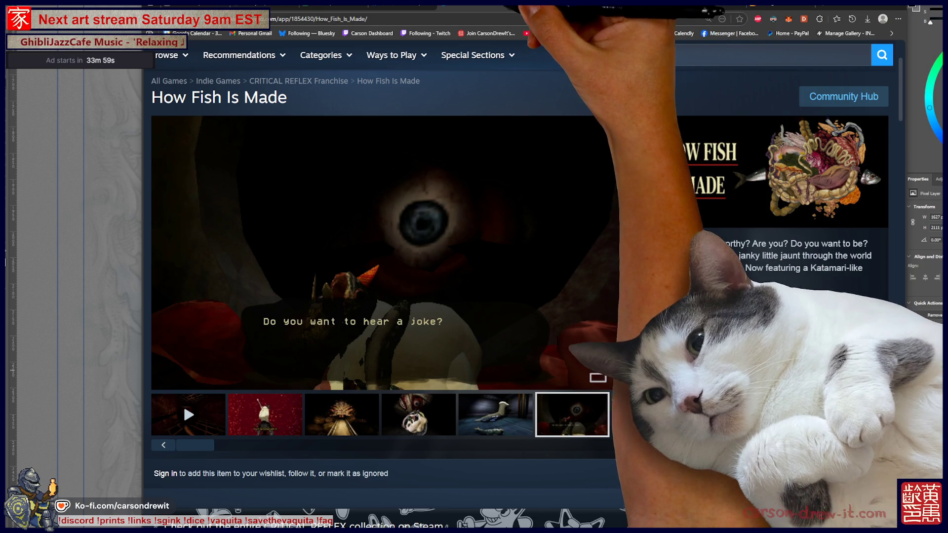
pyautogui.hotkey('ctrl', 'shift', 'Tab')
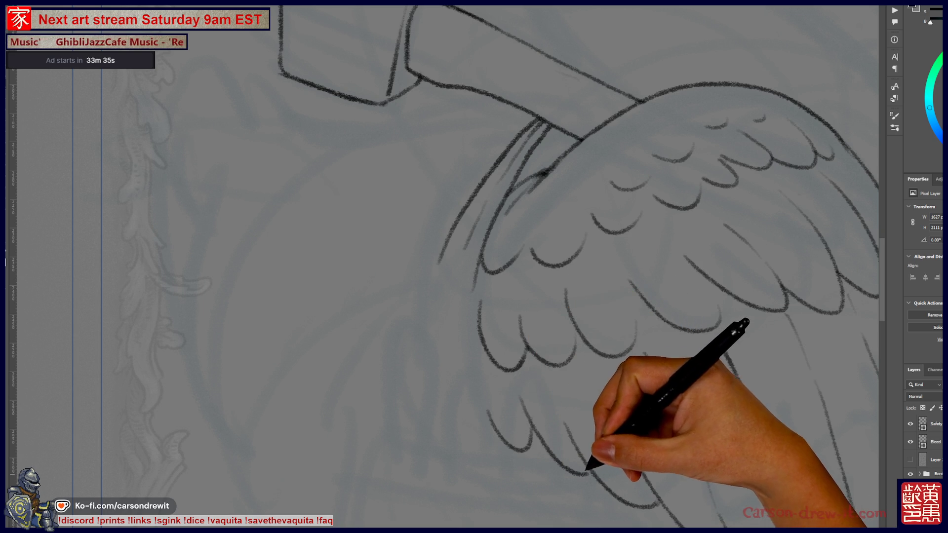
pyautogui.hotkey('ctrl', '-')
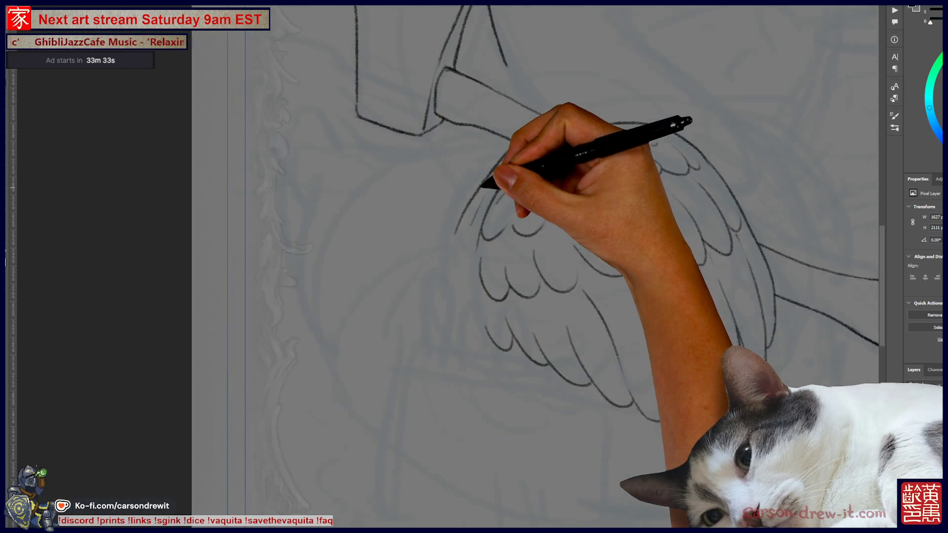
pyautogui.hotkey('ctrl', '+')
pyautogui.hotkey('ctrl', '+')
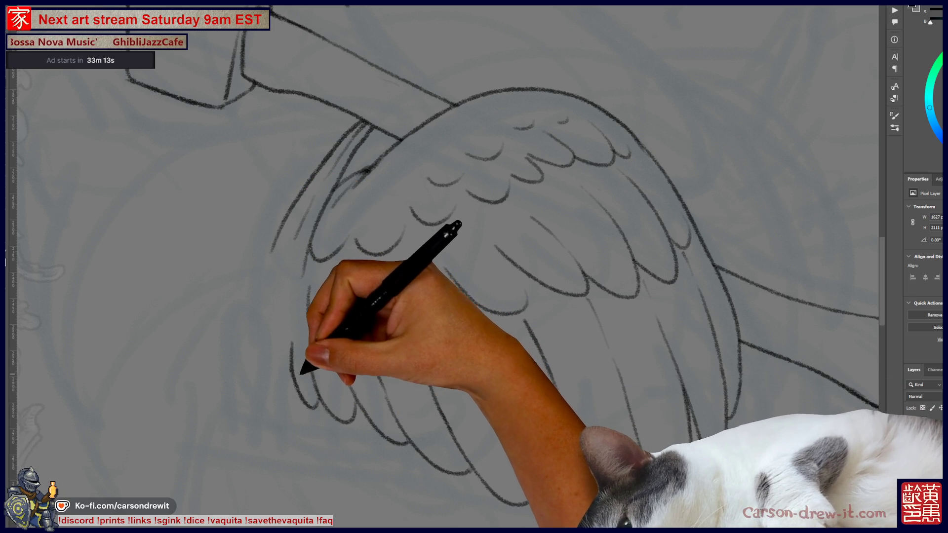
pyautogui.press('ctrl')
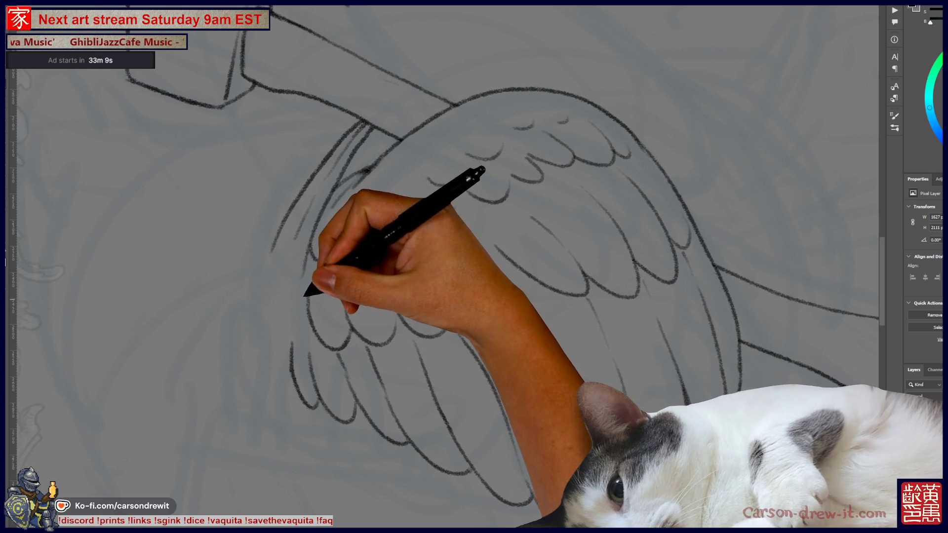
pyautogui.scroll(3, 444, 267)
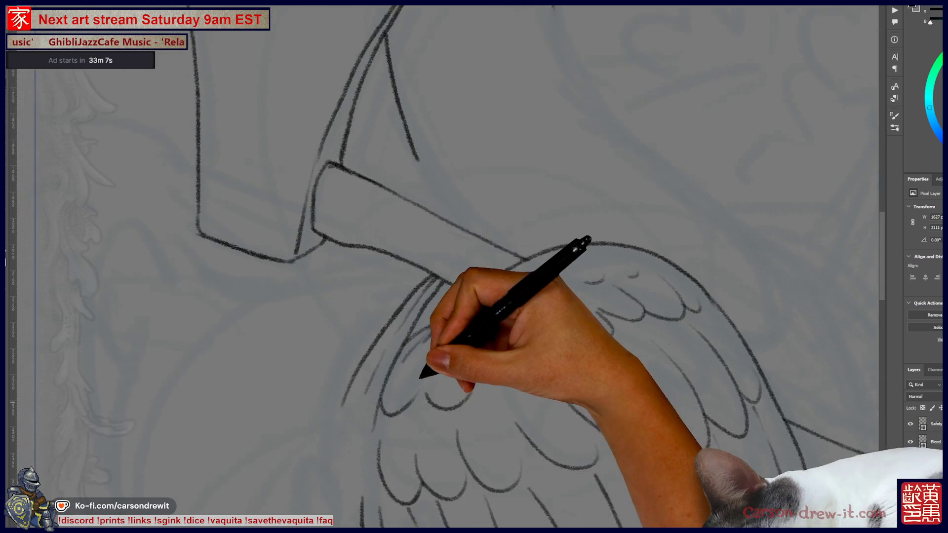
# - Add pencil strokes along the wing's left edge and lengthen the axe head's edge downward
pyautogui.scroll(-2, 444, 266)
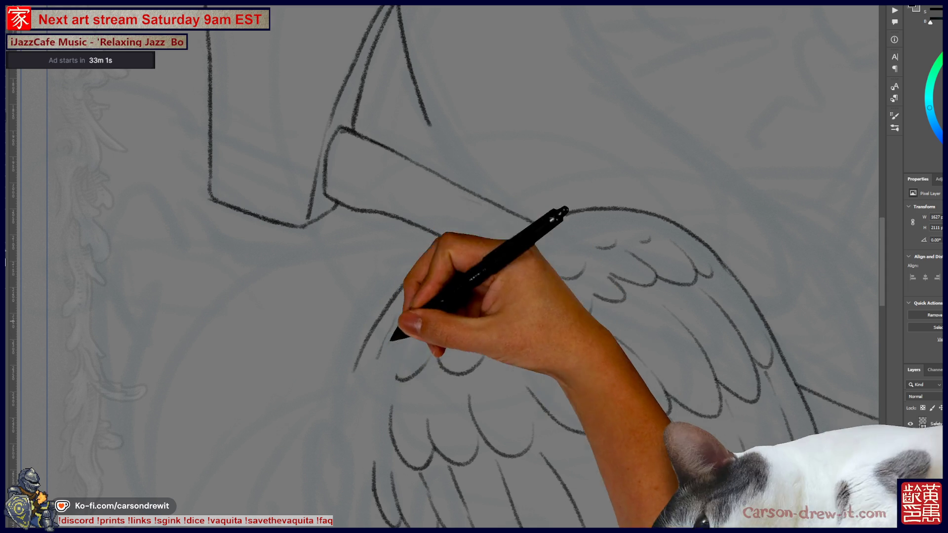
pyautogui.moveTo(417, 321); pyautogui.dragTo(474, 269)
pyautogui.moveTo(437, 242); pyautogui.dragTo(449, 255)
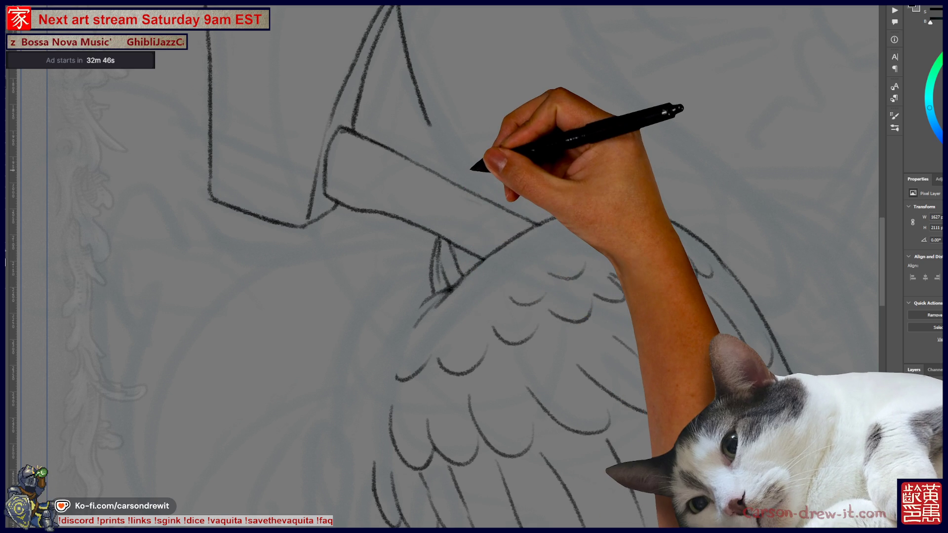
pyautogui.hotkey('ctrl', '-')
pyautogui.hotkey('ctrl', '-')
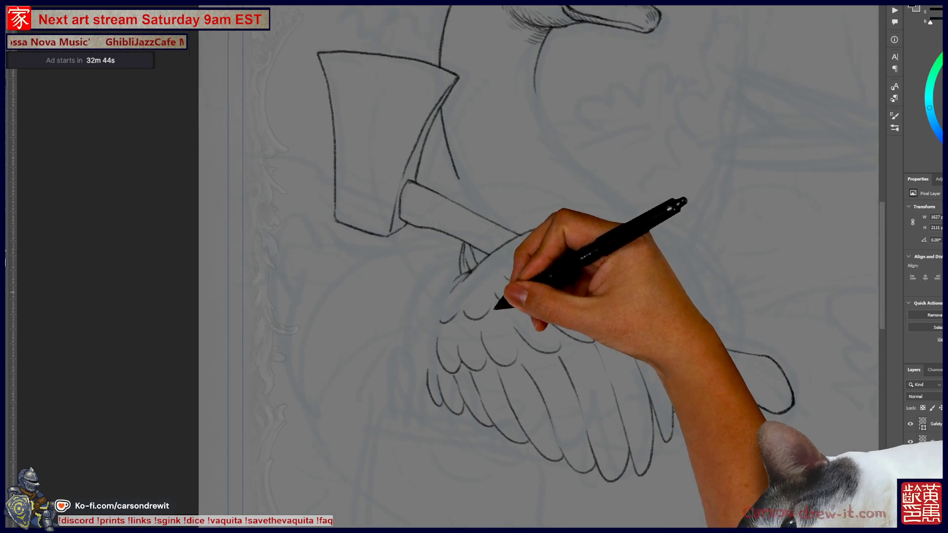
pyautogui.hotkey('ctrl', '+')
pyautogui.hotkey('ctrl', '+')
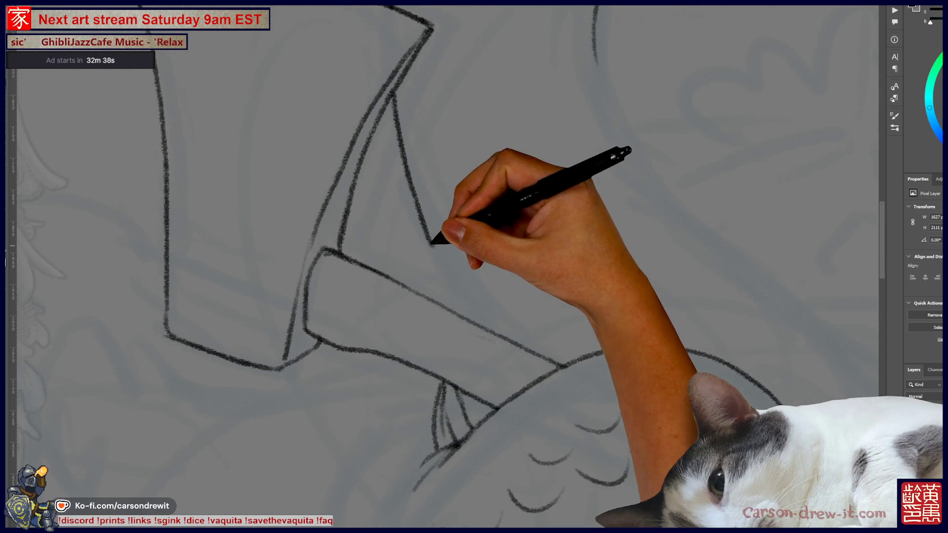
pyautogui.moveTo(430, 236); pyautogui.dragTo(443, 268)
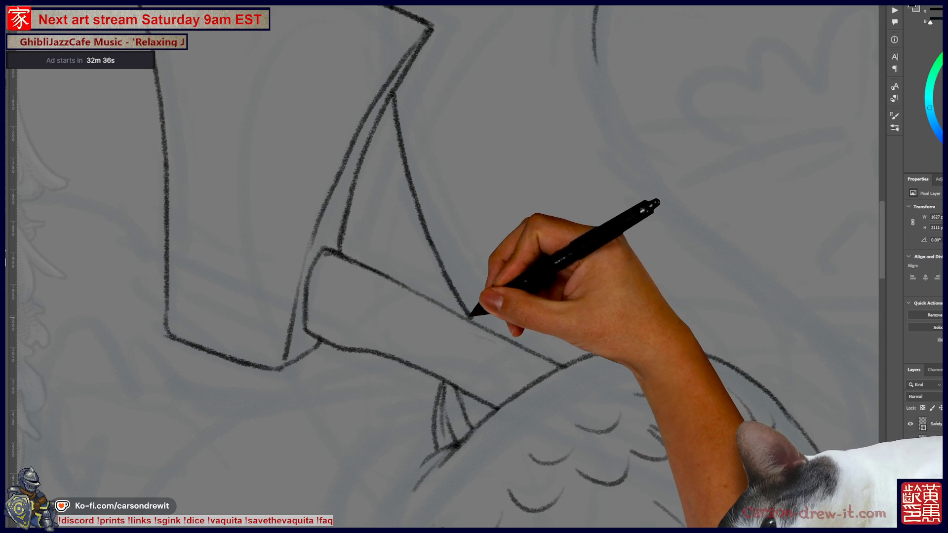
# - Draw the goose's neck curve down to the second wingtip and add feather strokes beside it
pyautogui.moveTo(475, 247); pyautogui.dragTo(309, 334)
pyautogui.moveTo(429, 137)
pyautogui.mouseDown()
pyautogui.moveTo(496, 260)
pyautogui.moveTo(583, 340)
pyautogui.mouseUp()
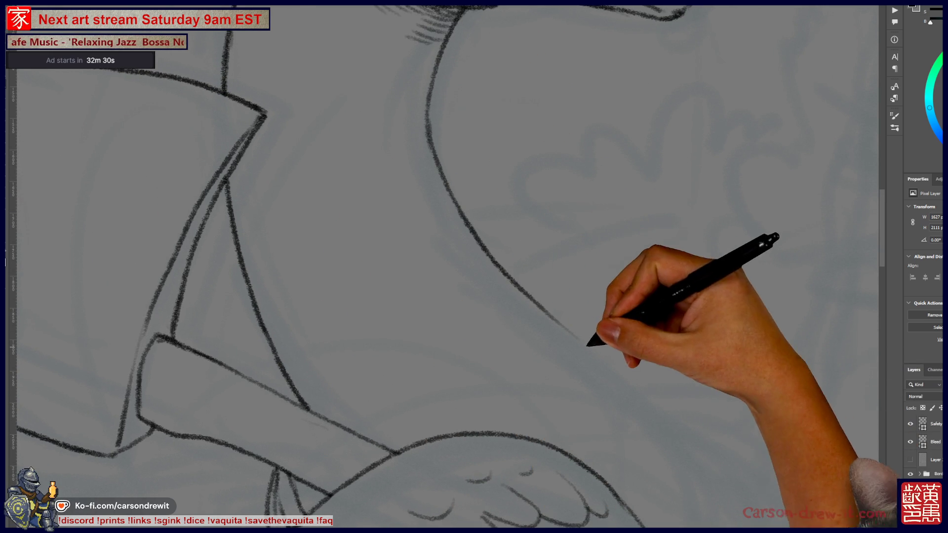
pyautogui.moveTo(543, 310); pyautogui.dragTo(694, 462)
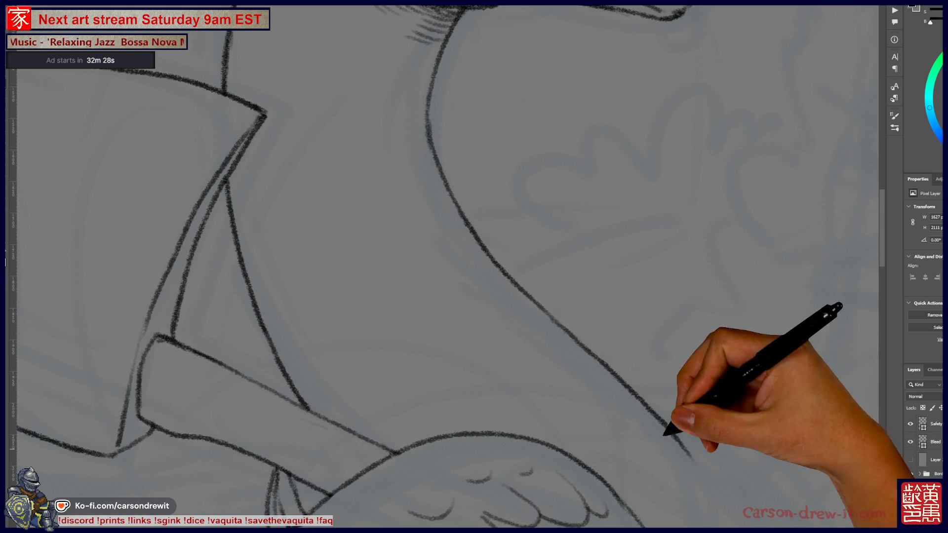
pyautogui.moveTo(578, 341)
pyautogui.mouseDown()
pyautogui.moveTo(682, 405)
pyautogui.moveTo(726, 477)
pyautogui.moveTo(581, 294)
pyautogui.mouseUp()
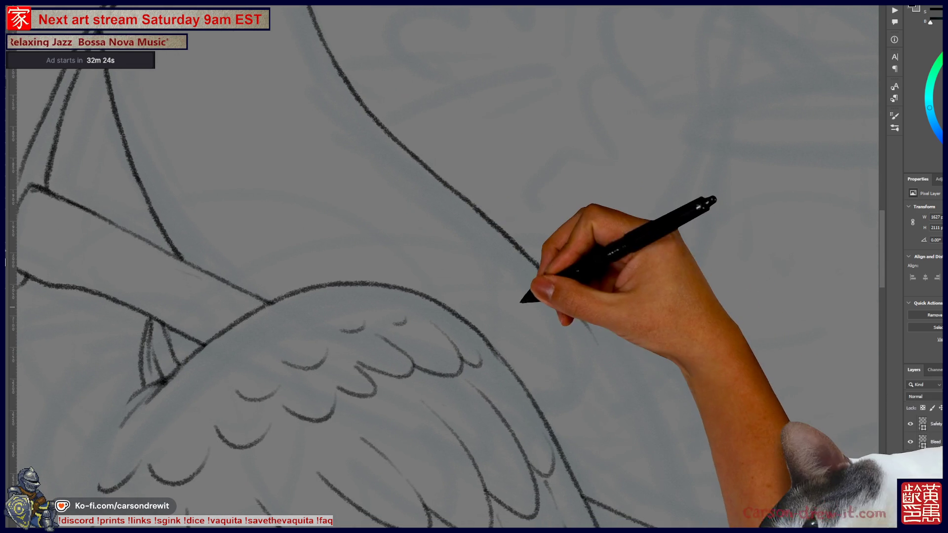
pyautogui.hotkey('ctrl', 'z')
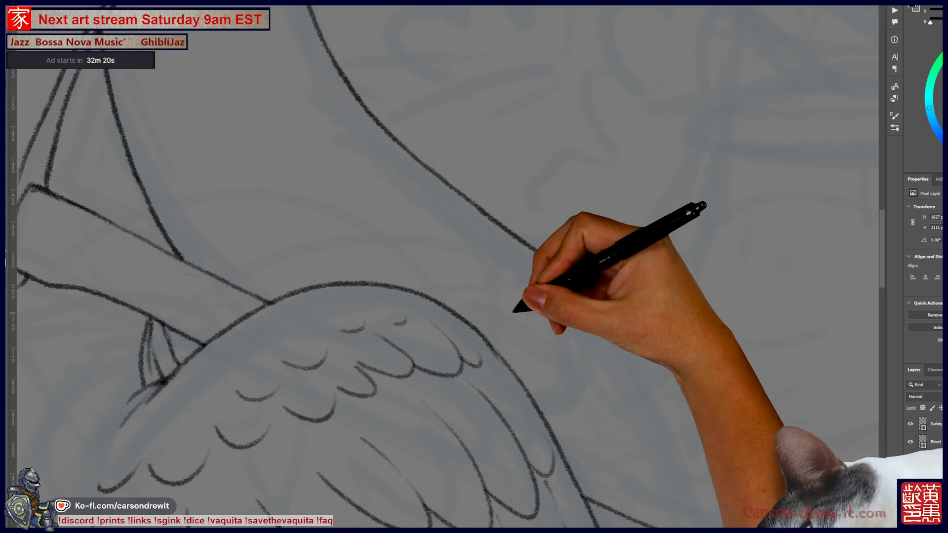
pyautogui.moveTo(507, 286); pyautogui.dragTo(538, 272)
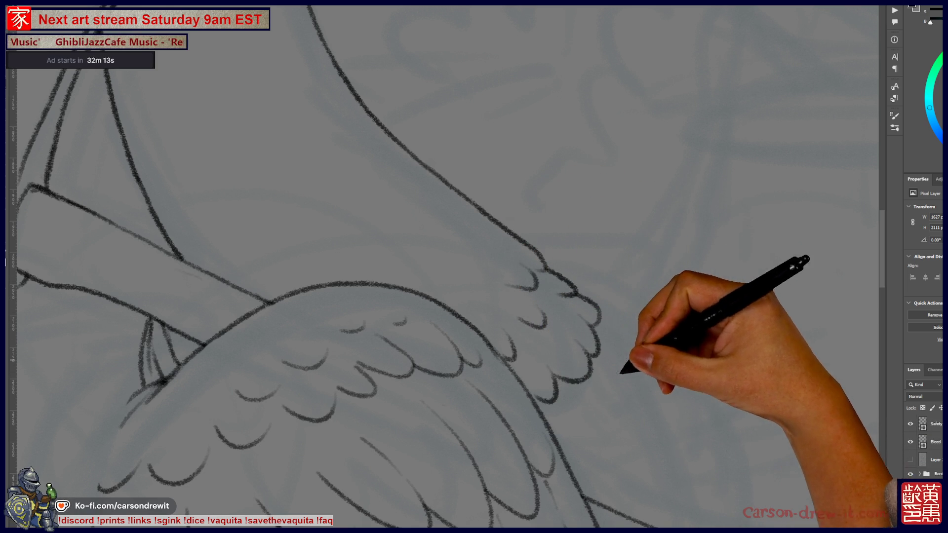
pyautogui.scroll(-6, 474, 267)
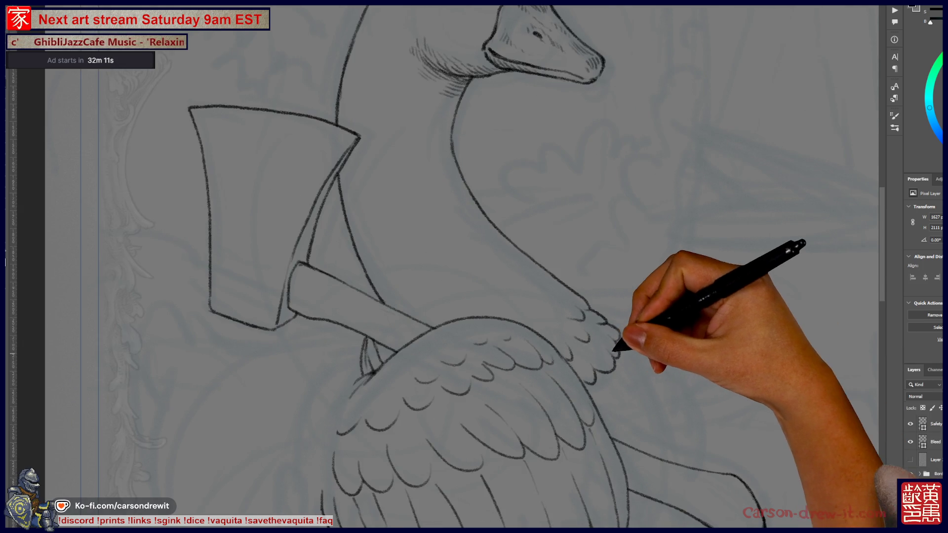
pyautogui.scroll(2, 474, 267)
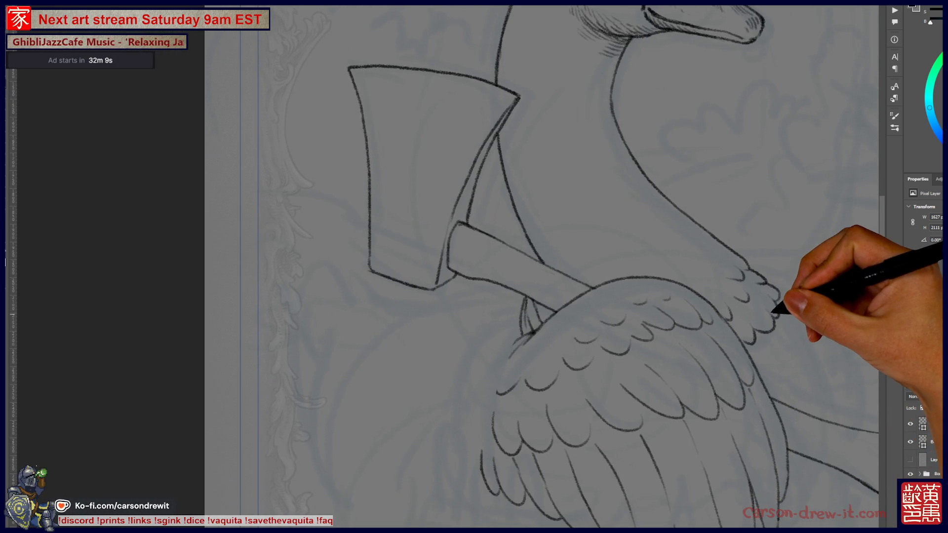
pyautogui.scroll(1, 474, 267)
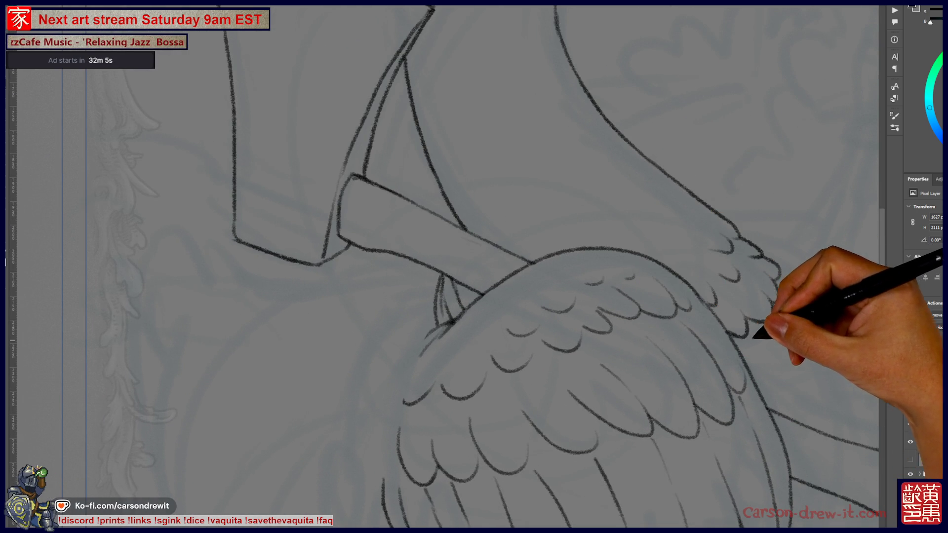
pyautogui.scroll(4, 444, 267)
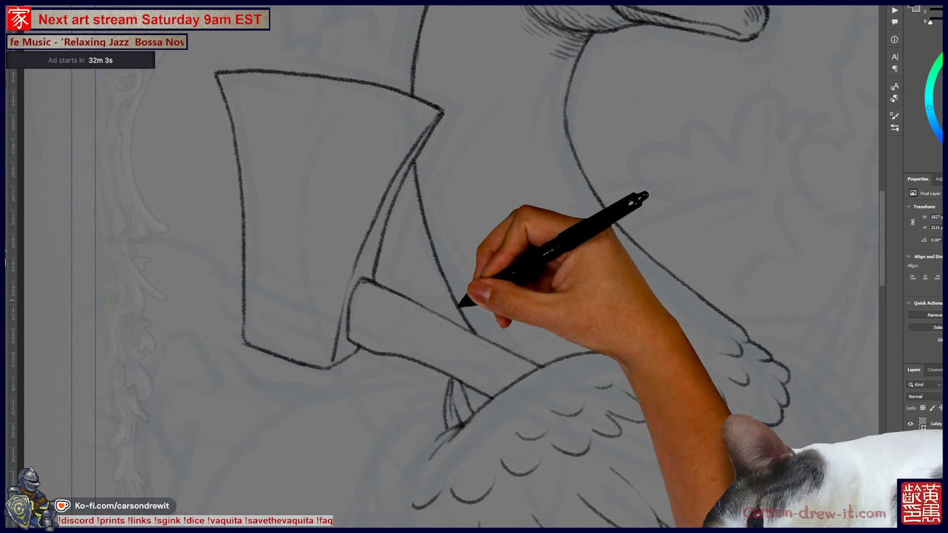
pyautogui.scroll(-5, 445, 266)
pyautogui.hscroll(-5, 444, 267)
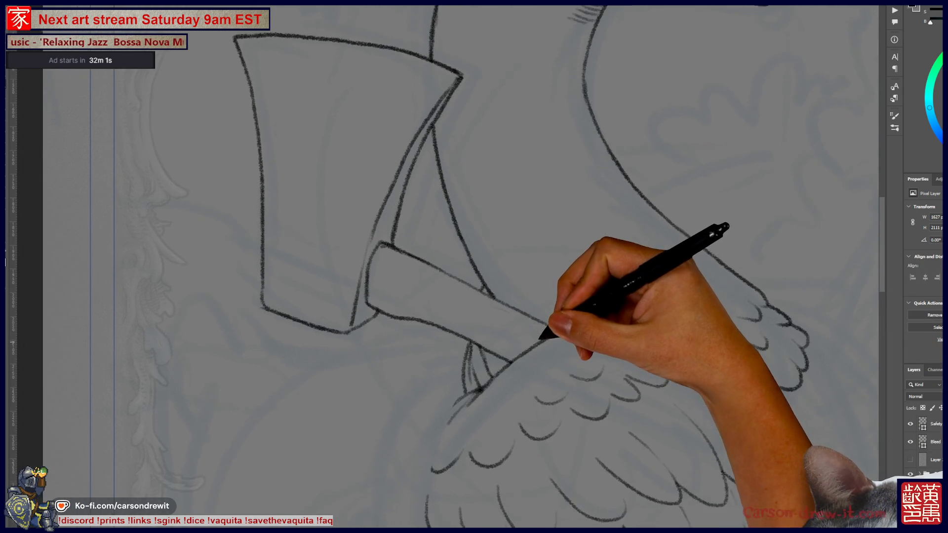
pyautogui.scroll(2, 539, 266)
pyautogui.hscroll(-2, 538, 267)
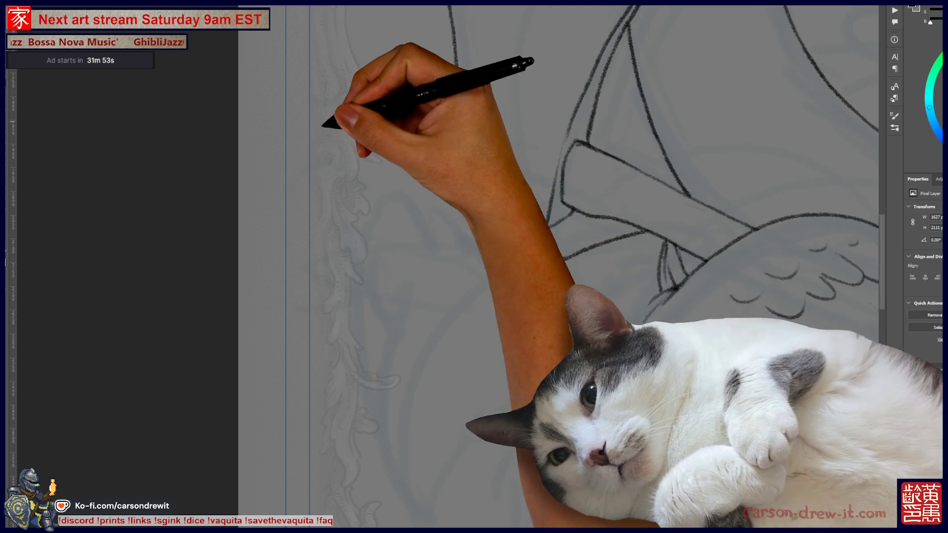
pyautogui.moveTo(526, 269); pyautogui.dragTo(552, 263)
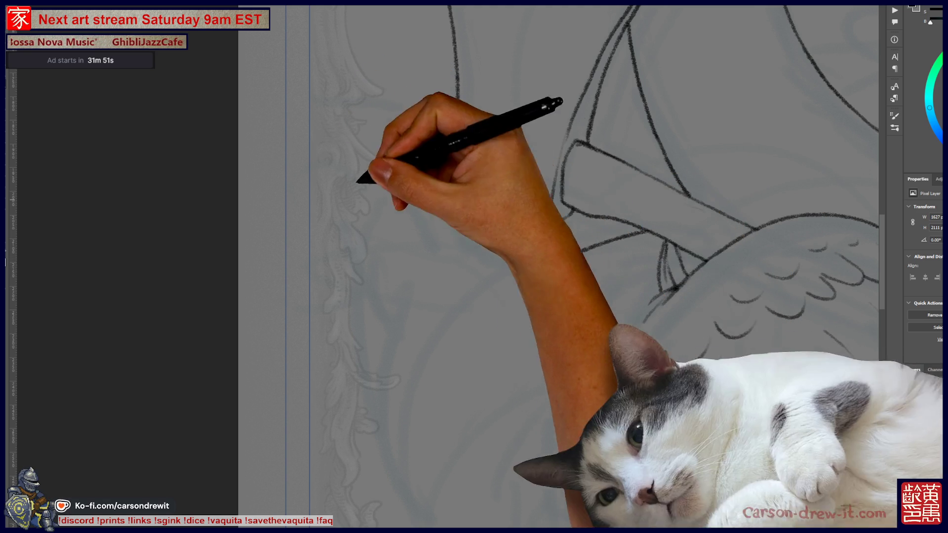
# - Draw the far wing's curved outline left of the axe, undoing and redrawing the first stroke
pyautogui.moveTo(419, 339); pyautogui.dragTo(400, 260)
pyautogui.hotkey('ctrl', 'z')
pyautogui.moveTo(410, 348)
pyautogui.mouseDown()
pyautogui.moveTo(400, 301)
pyautogui.moveTo(408, 257)
pyautogui.mouseUp()
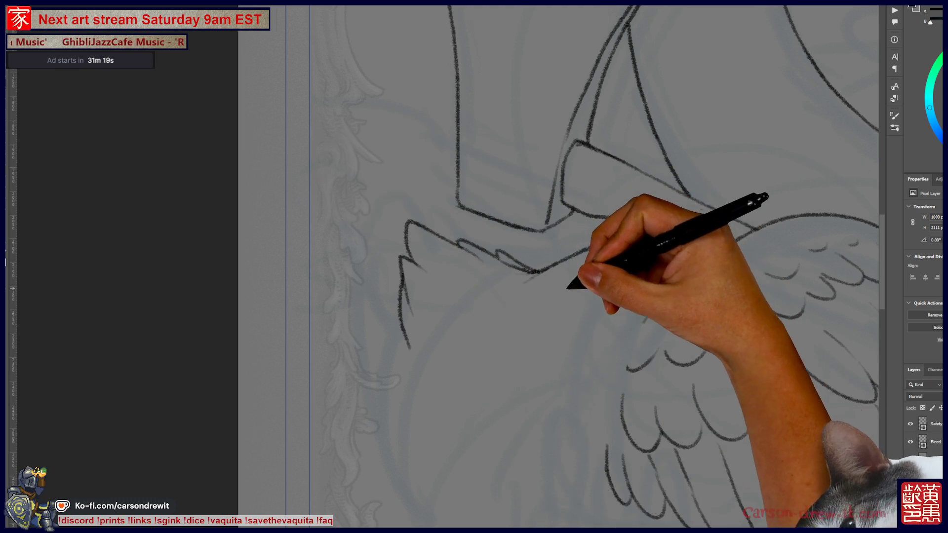
pyautogui.moveTo(571, 281); pyautogui.dragTo(434, 417)
pyautogui.hotkey('ctrl', '-')
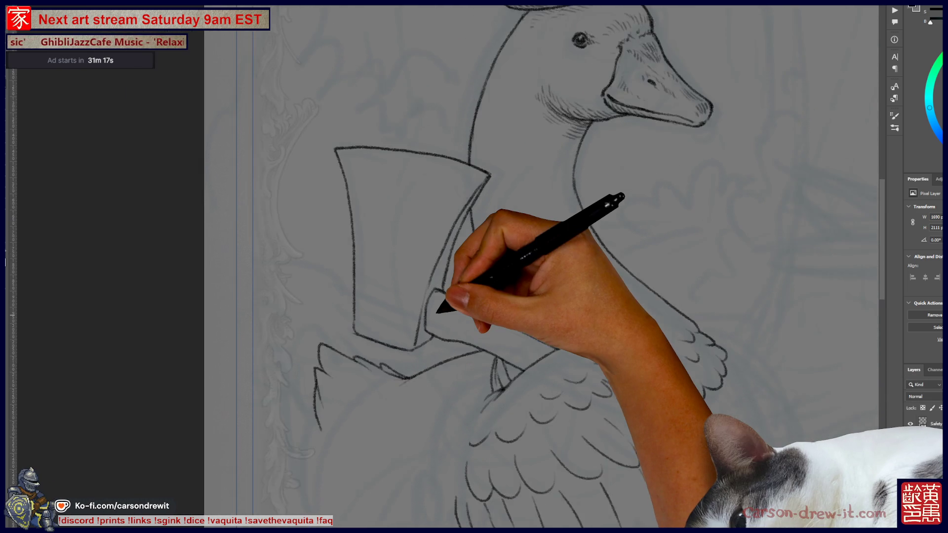
pyautogui.moveTo(486, 335)
pyautogui.mouseDown()
pyautogui.moveTo(492, 328)
pyautogui.moveTo(477, 306)
pyautogui.mouseUp()
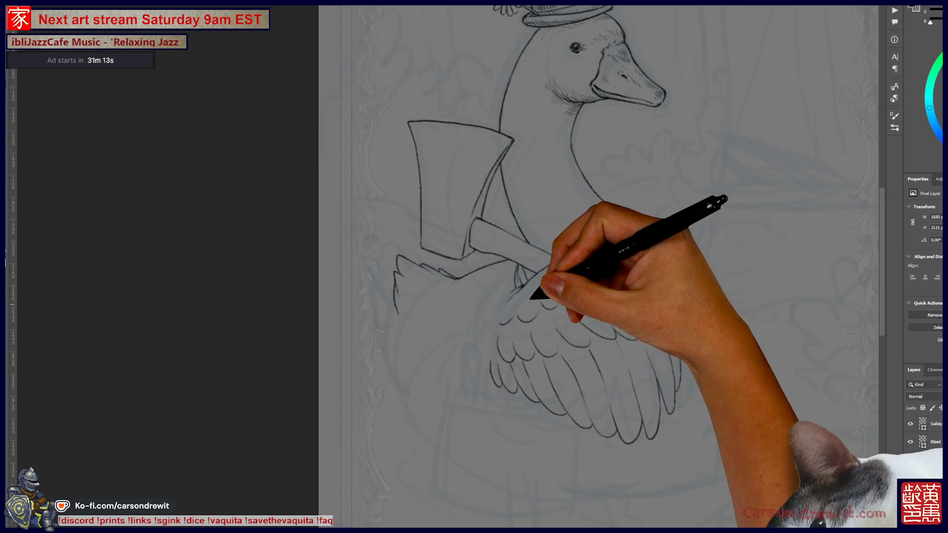
pyautogui.scroll(4, 531, 299)
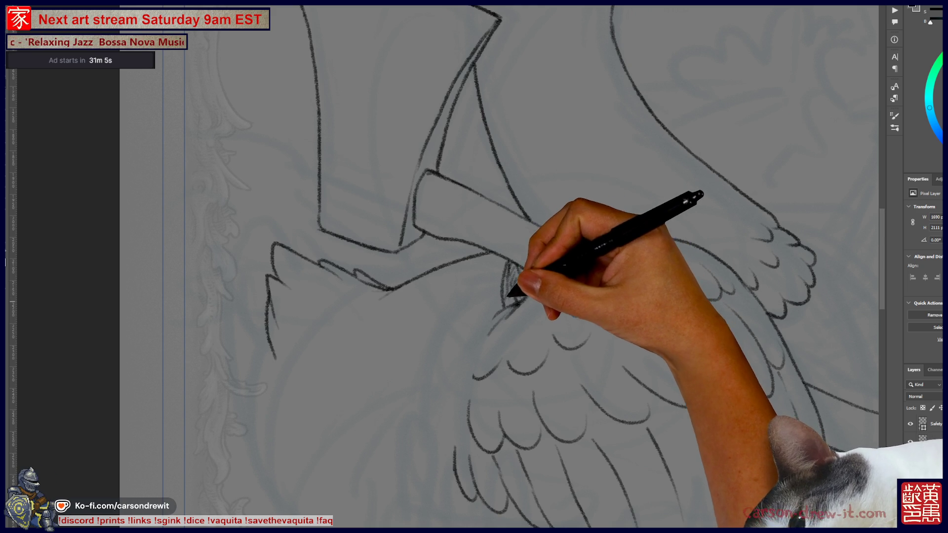
# - Extend the body outline right of the wing down to meet the axe handle
pyautogui.hscroll(5, 414, 266)
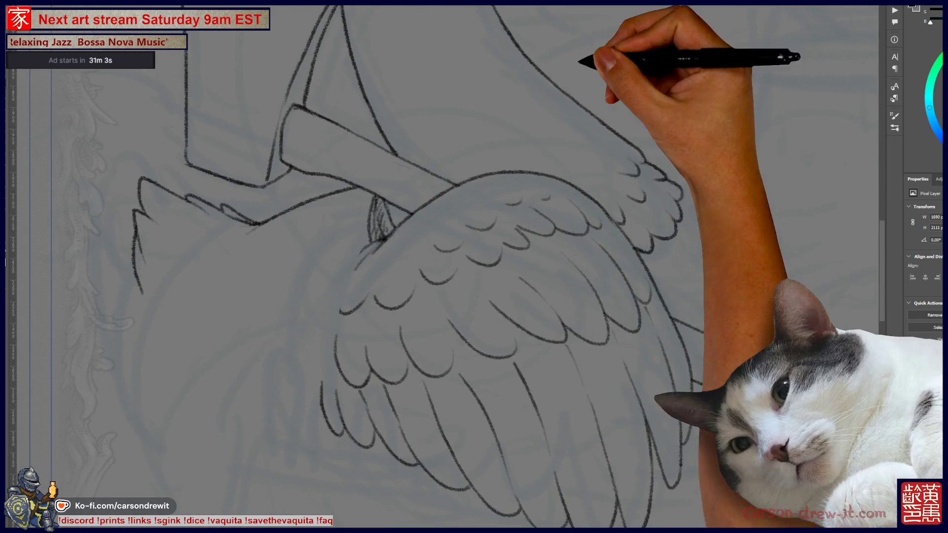
pyautogui.hscroll(2, 444, 267)
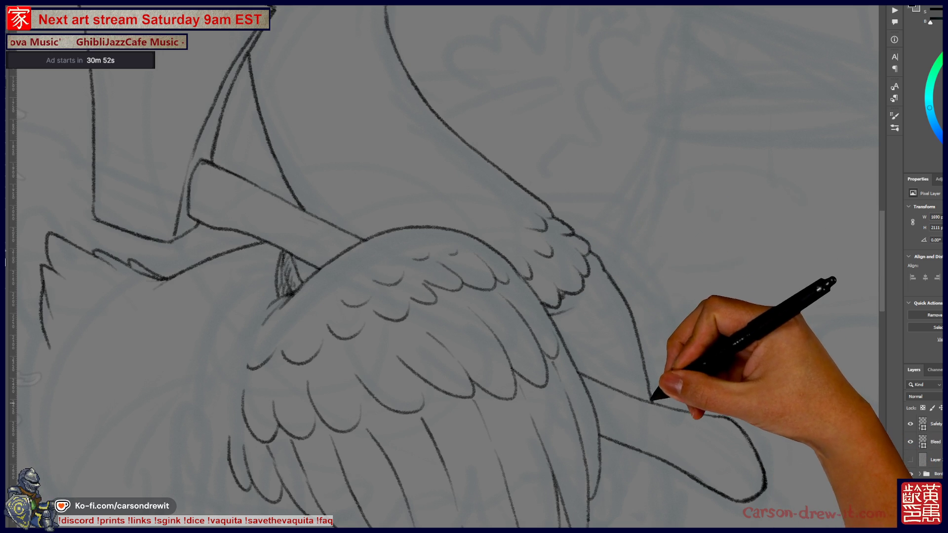
pyautogui.press('ctrl')
pyautogui.press('ctrl')
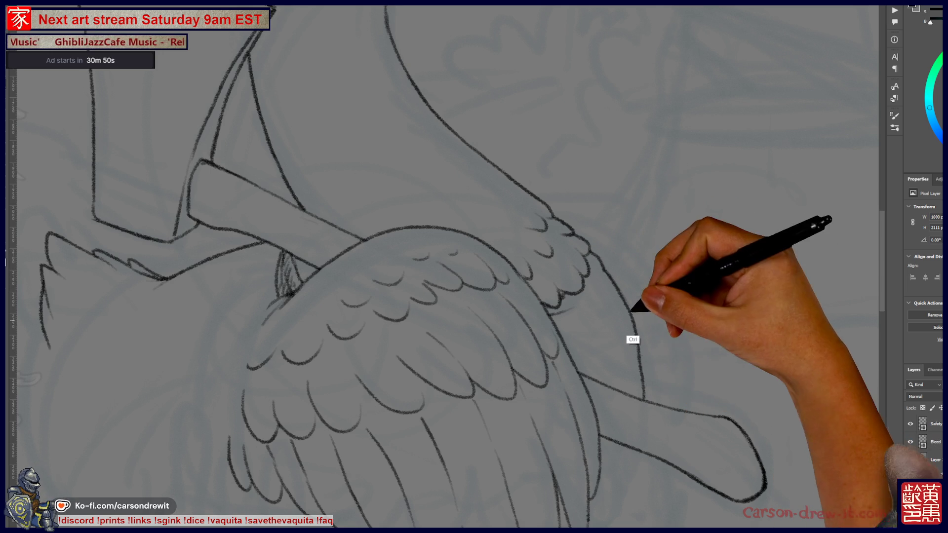
pyautogui.moveTo(643, 342)
pyautogui.mouseDown()
pyautogui.moveTo(649, 401)
pyautogui.moveTo(720, 355)
pyautogui.moveTo(491, 152)
pyautogui.moveTo(627, 251)
pyautogui.mouseUp()
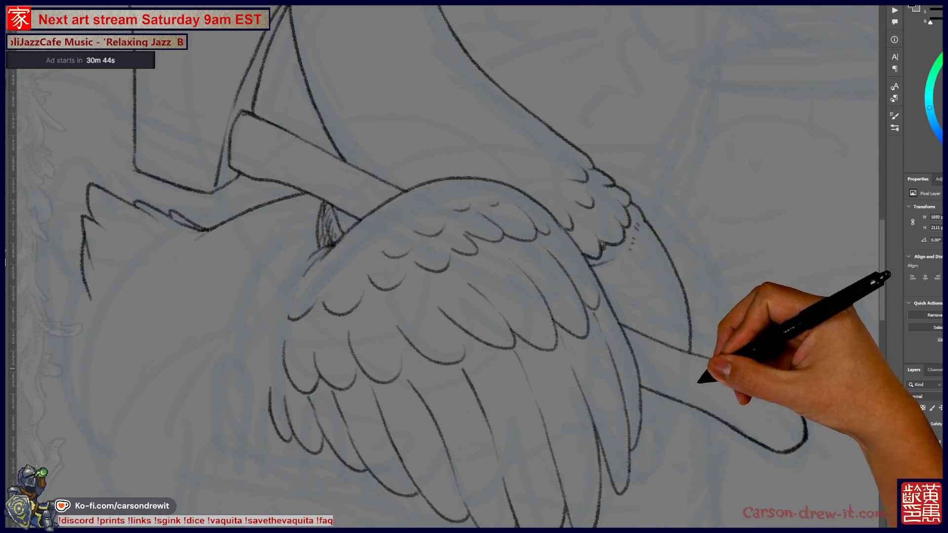
pyautogui.press('ctrl')
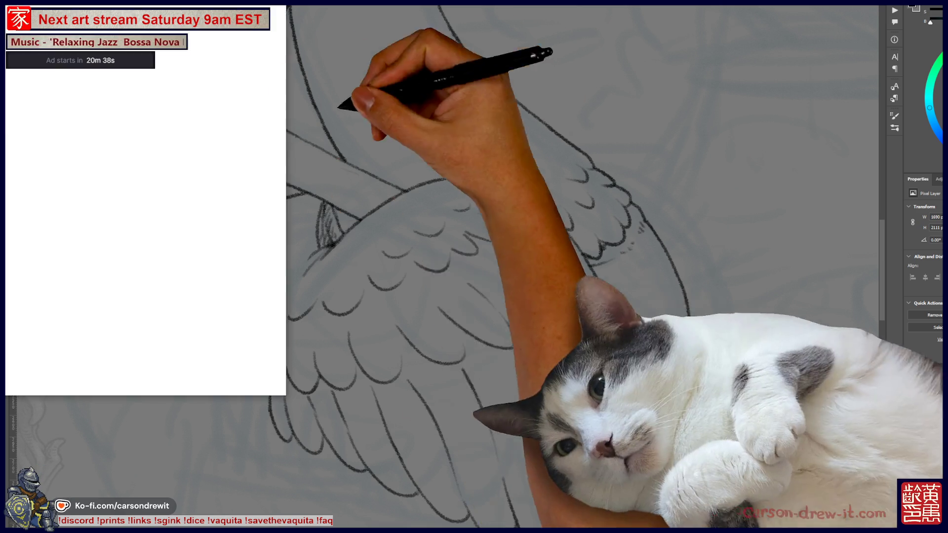
# - Switch from Photoshop to the browser showing the Instagram post
pyautogui.hotkey('alt', 'Tab')
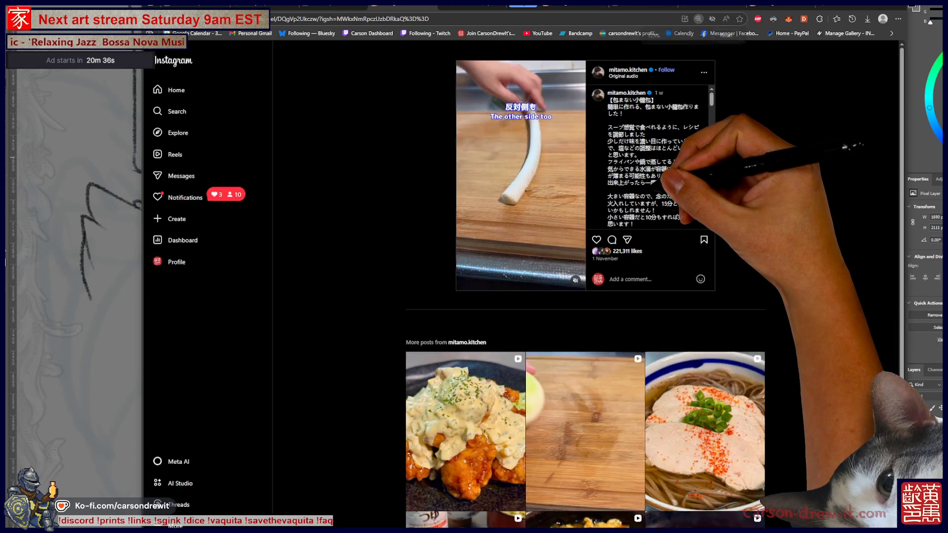
# - Zoom the Instagram cooking reel page to 200% and clear the notifications badge
pyautogui.hotkey('ctrl', '+')
pyautogui.hotkey('ctrl', '+')
pyautogui.hotkey('ctrl', '+')
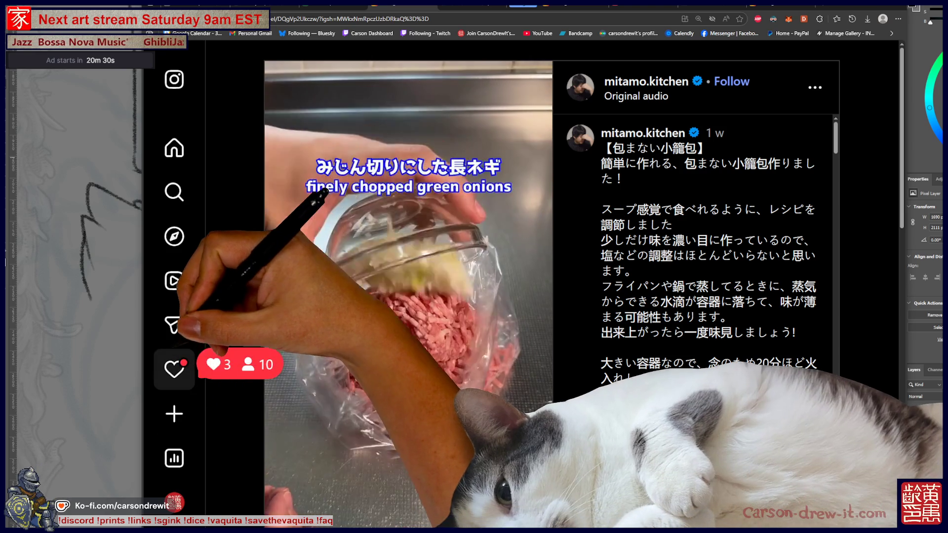
pyautogui.click(174, 369)
pyautogui.click(174, 369)
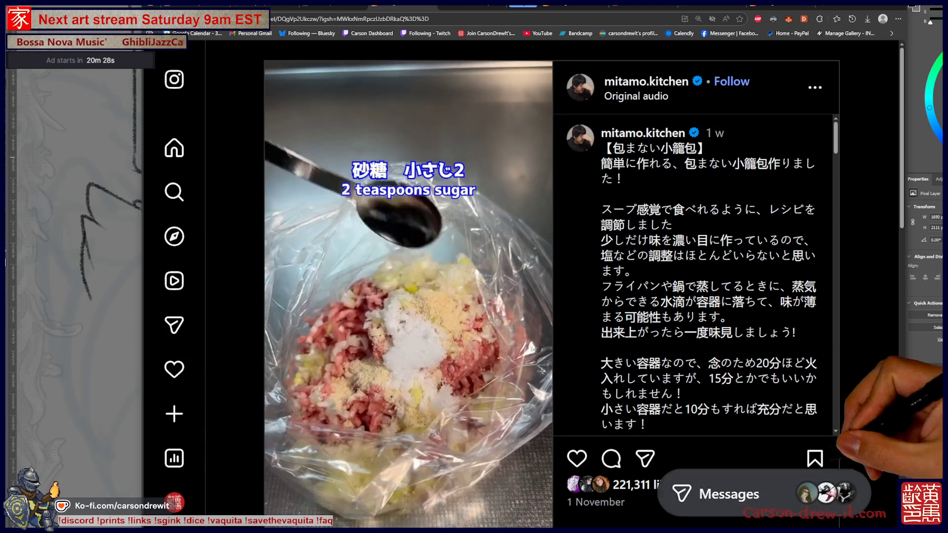
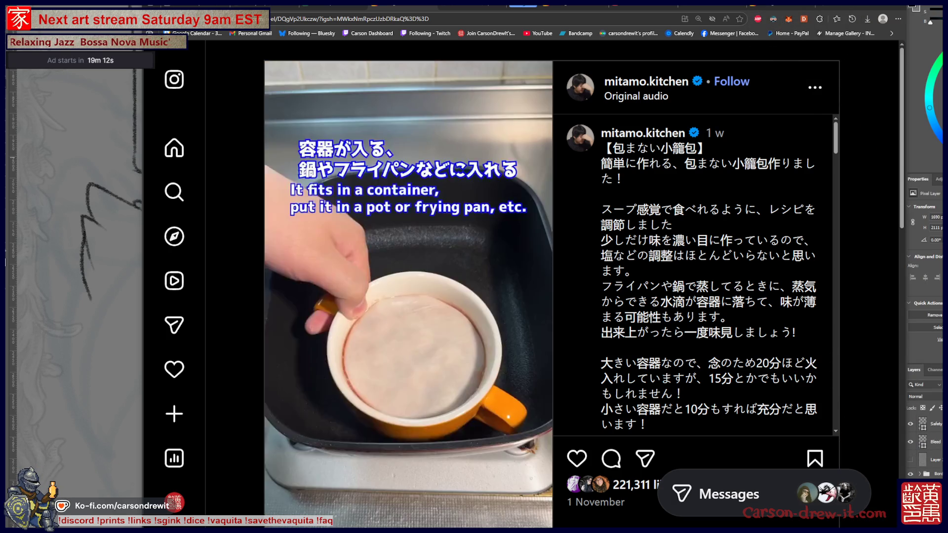
# - Advance through the Instagram recipe reels to the Egg Dumplings Pot reel
pyautogui.hotkey('alt', 'Left')
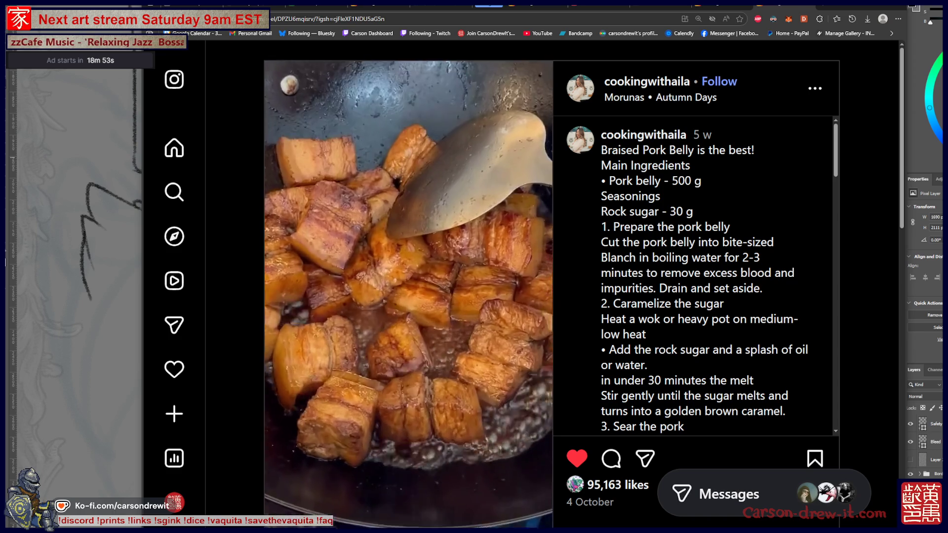
pyautogui.press('Right')
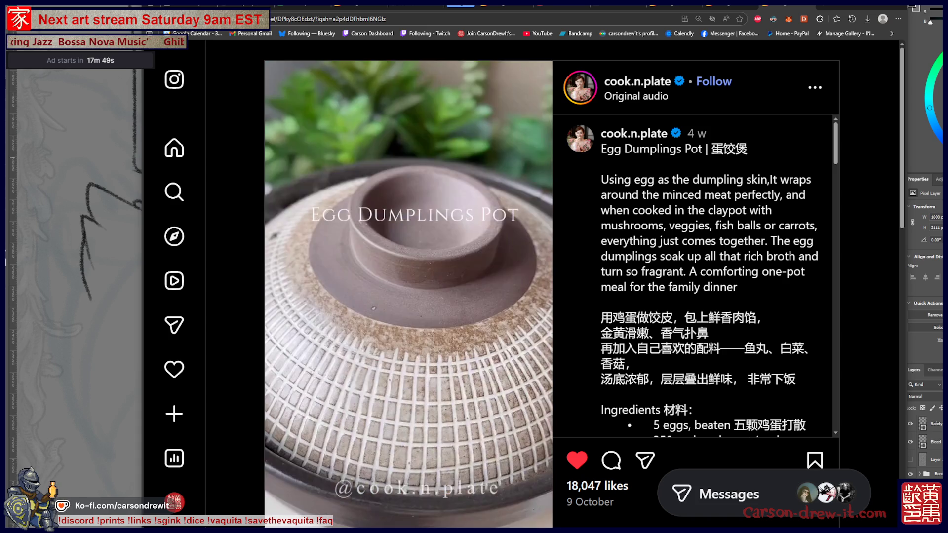
# - Close the remaining reel tabs and return to the goose wing drawing in Photoshop
pyautogui.hotkey('ctrl', 'w')
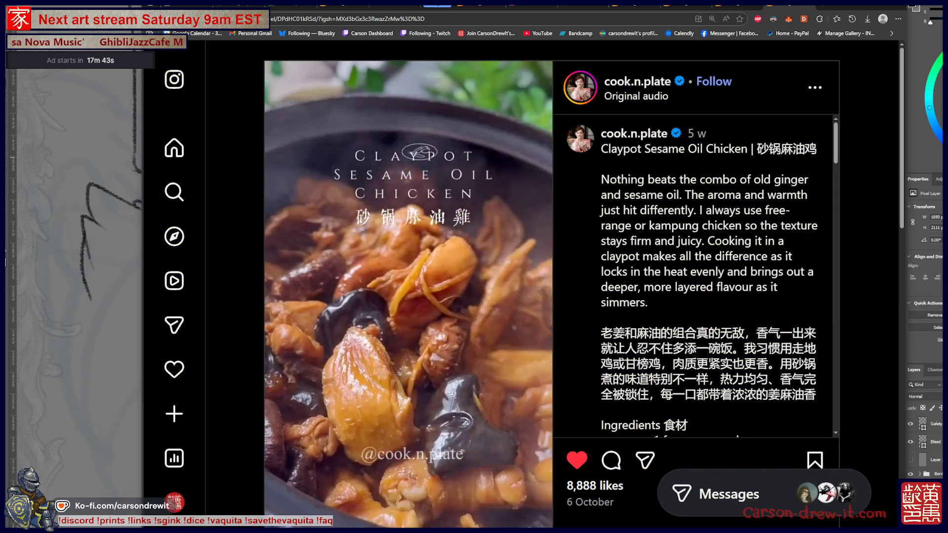
pyautogui.hotkey('ctrl', 'w')
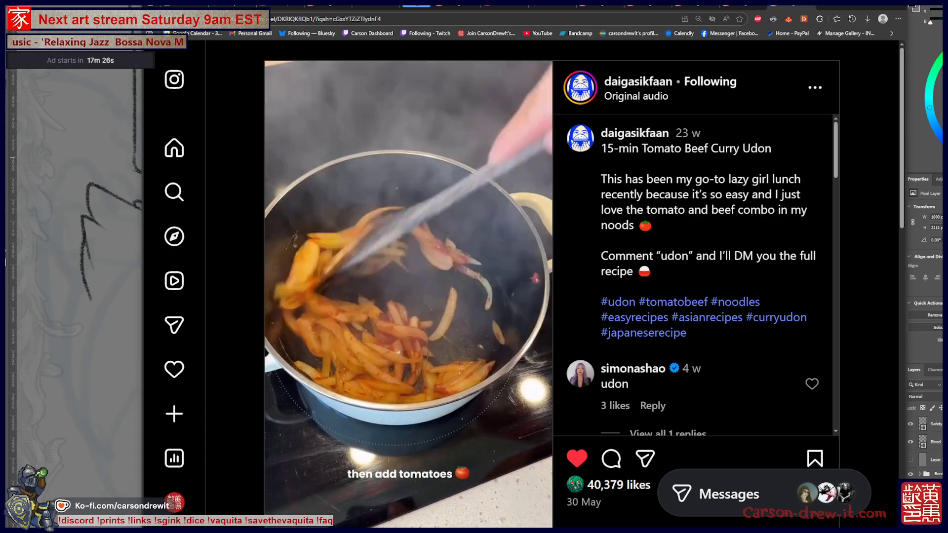
pyautogui.hotkey('ctrl', 'shift', 'Tab')
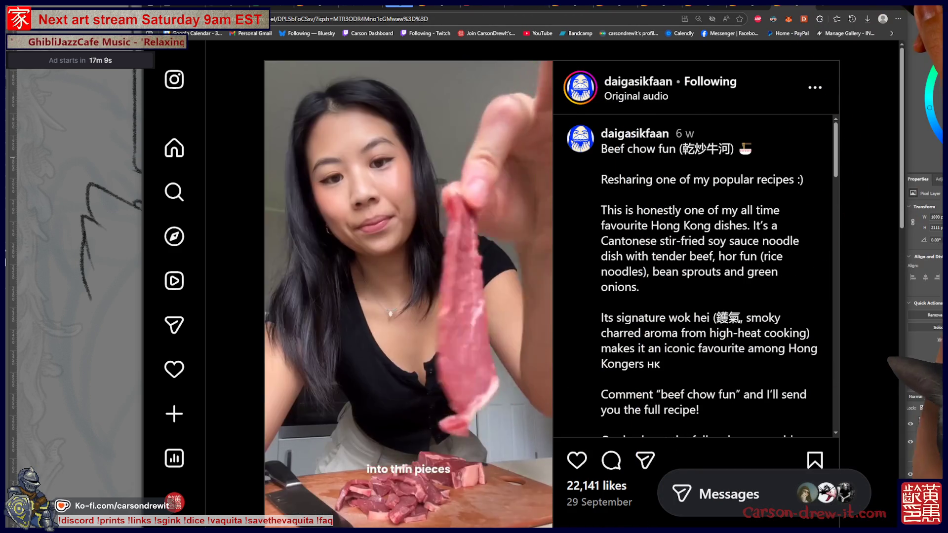
pyautogui.hotkey('alt', 'Tab')
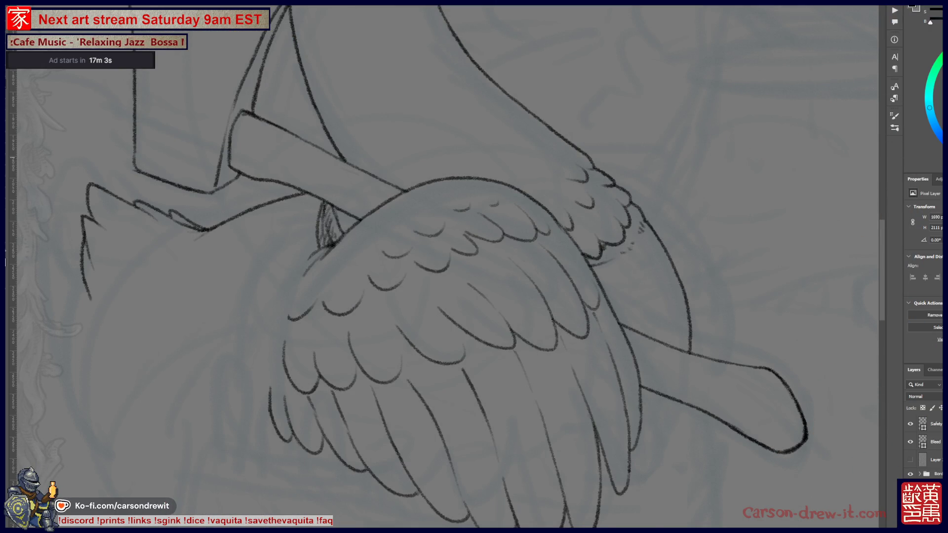
# - Hatch fine shading on the goose's body beside the wing and along the axe handle
pyautogui.moveTo(593, 245)
pyautogui.mouseDown()
pyautogui.moveTo(614, 275)
pyautogui.moveTo(599, 264)
pyautogui.moveTo(630, 265)
pyautogui.moveTo(647, 240)
pyautogui.moveTo(608, 296)
pyautogui.moveTo(620, 299)
pyautogui.moveTo(627, 275)
pyautogui.moveTo(640, 298)
pyautogui.moveTo(633, 321)
pyautogui.moveTo(660, 292)
pyautogui.moveTo(672, 303)
pyautogui.moveTo(677, 286)
pyautogui.moveTo(677, 326)
pyautogui.moveTo(657, 334)
pyautogui.moveTo(682, 313)
pyautogui.moveTo(633, 321)
pyautogui.moveTo(629, 334)
pyautogui.mouseUp()
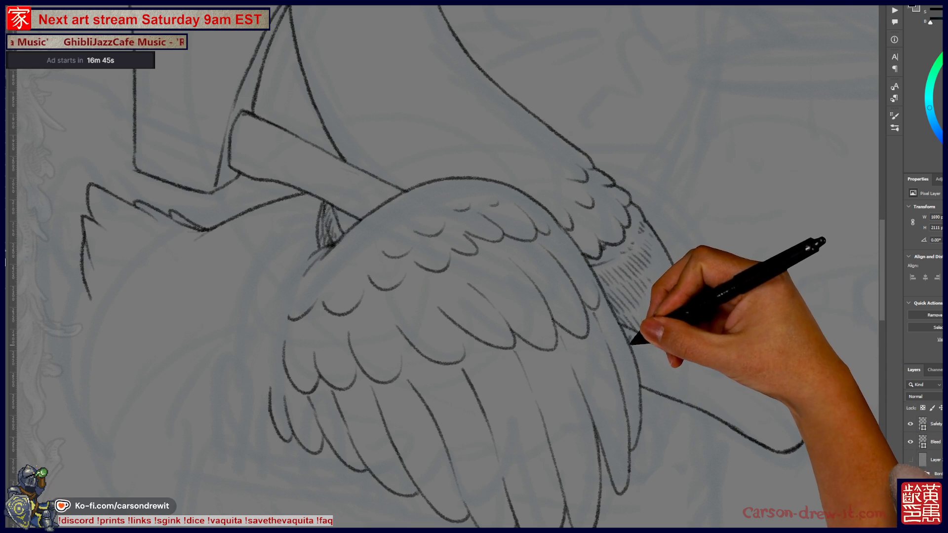
pyautogui.moveTo(665, 365)
pyautogui.mouseDown()
pyautogui.moveTo(766, 394)
pyautogui.moveTo(694, 377)
pyautogui.moveTo(711, 370)
pyautogui.moveTo(729, 384)
pyautogui.mouseUp()
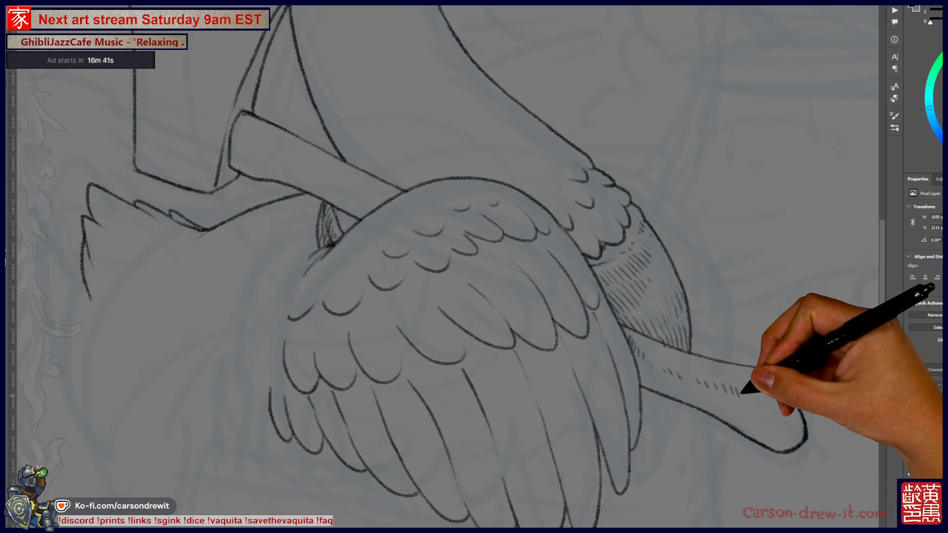
pyautogui.moveTo(751, 417); pyautogui.dragTo(640, 400)
pyautogui.moveTo(561, 244)
pyautogui.mouseDown()
pyautogui.moveTo(561, 334)
pyautogui.moveTo(567, 258)
pyautogui.moveTo(539, 295)
pyautogui.moveTo(572, 364)
pyautogui.moveTo(561, 334)
pyautogui.moveTo(613, 385)
pyautogui.mouseUp()
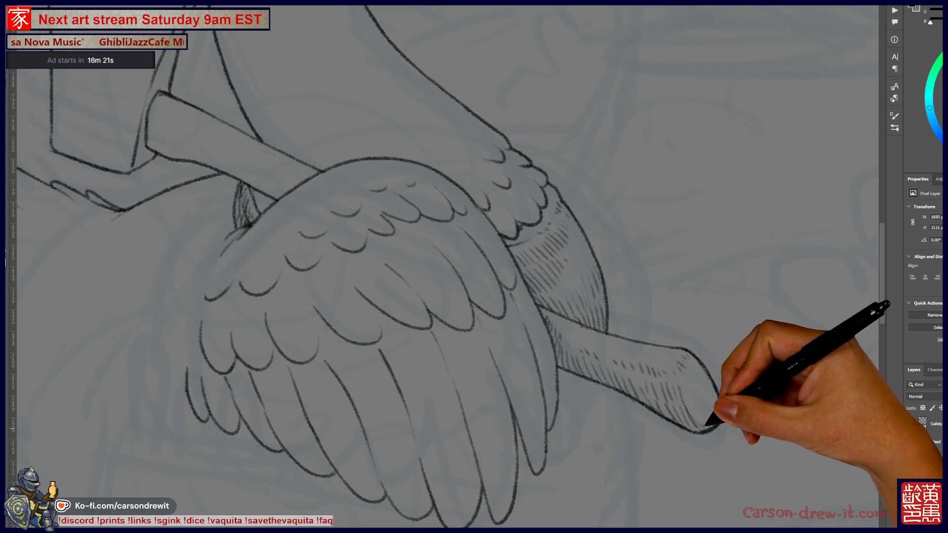
pyautogui.moveTo(691, 391); pyautogui.dragTo(802, 413)
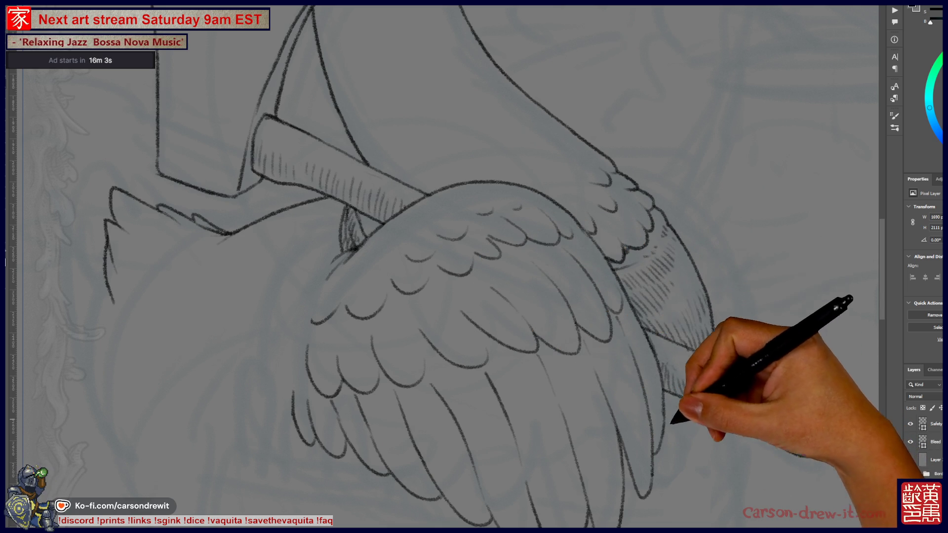
pyautogui.scroll(3, 432, 266)
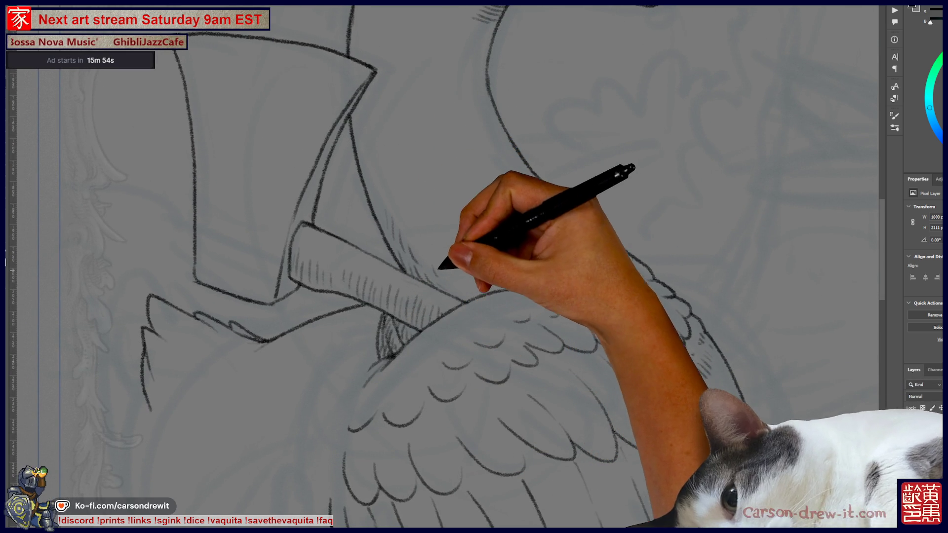
pyautogui.scroll(5, 444, 267)
pyautogui.scroll(-1, 444, 267)
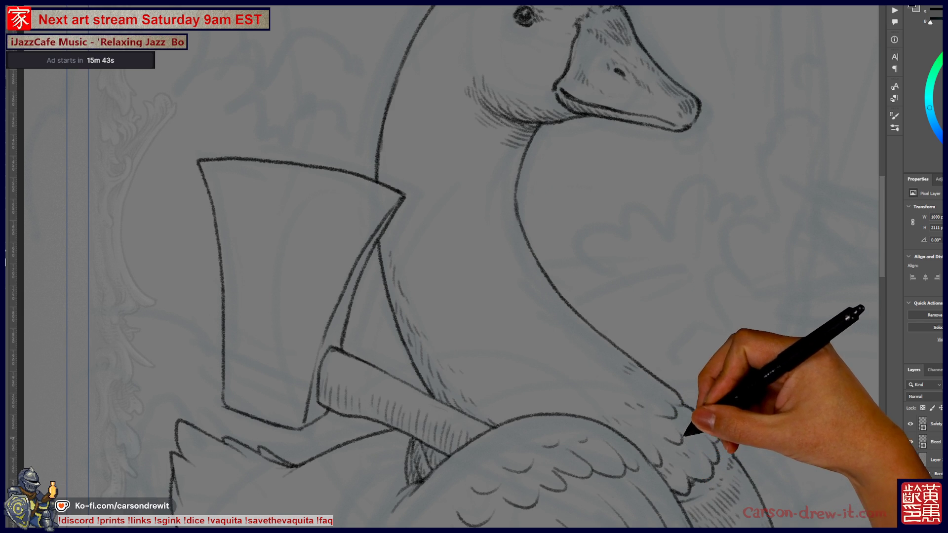
pyautogui.moveTo(673, 406); pyautogui.dragTo(704, 438)
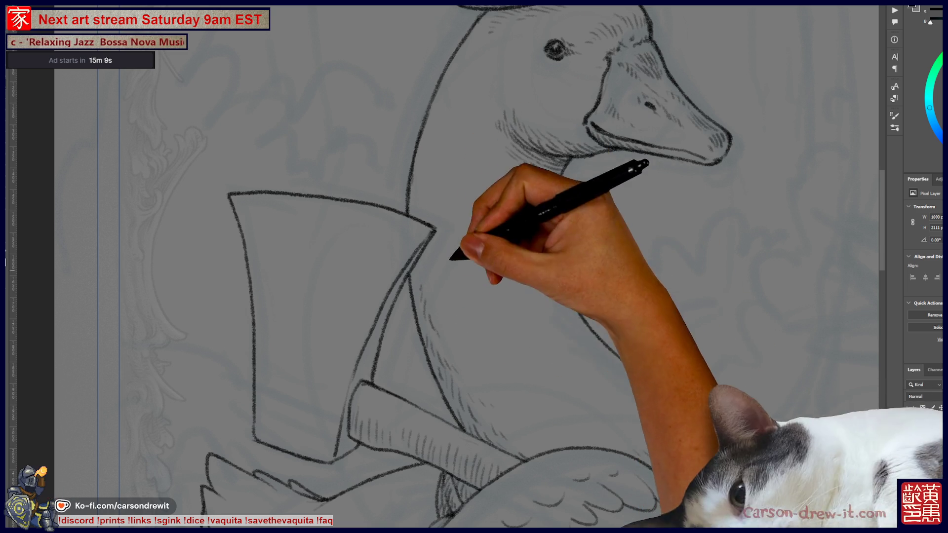
pyautogui.scroll(3, 474, 267)
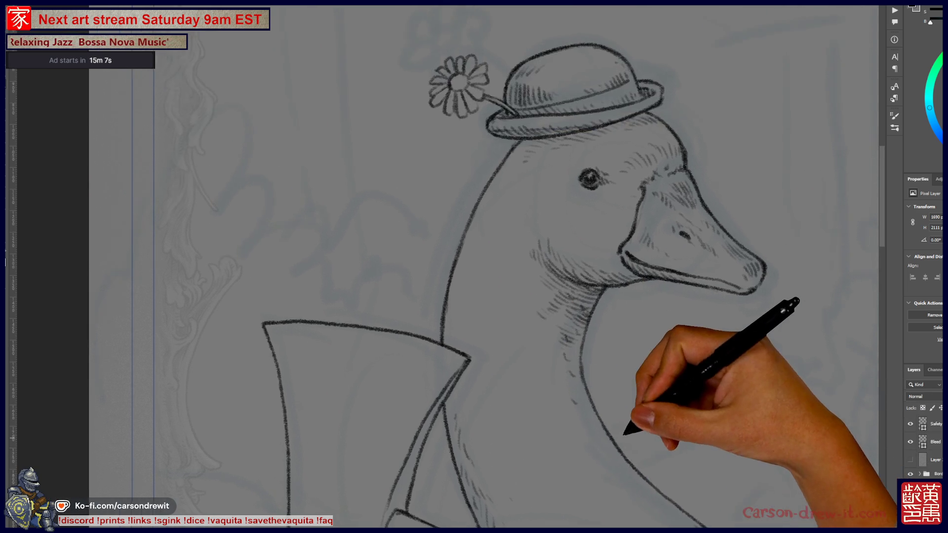
pyautogui.scroll(1, 436, 285)
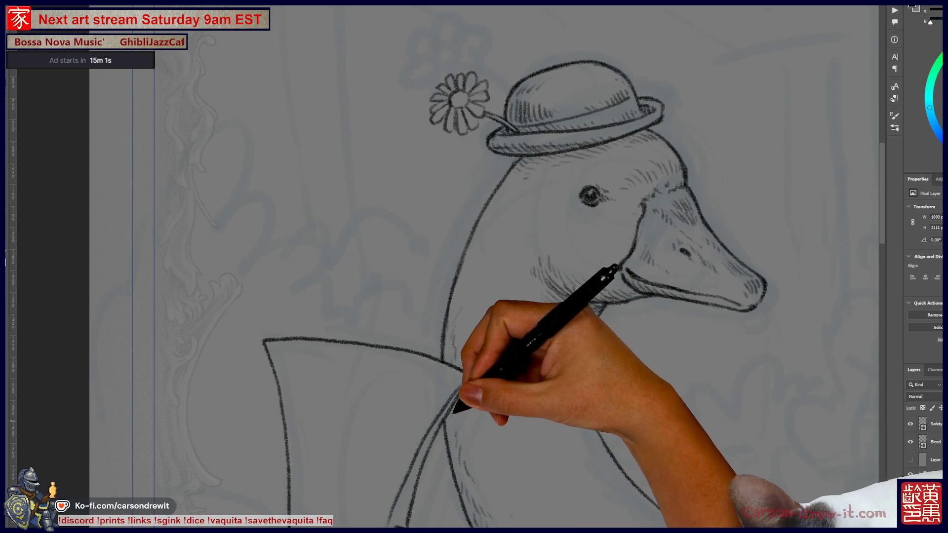
pyautogui.scroll(-5, 474, 267)
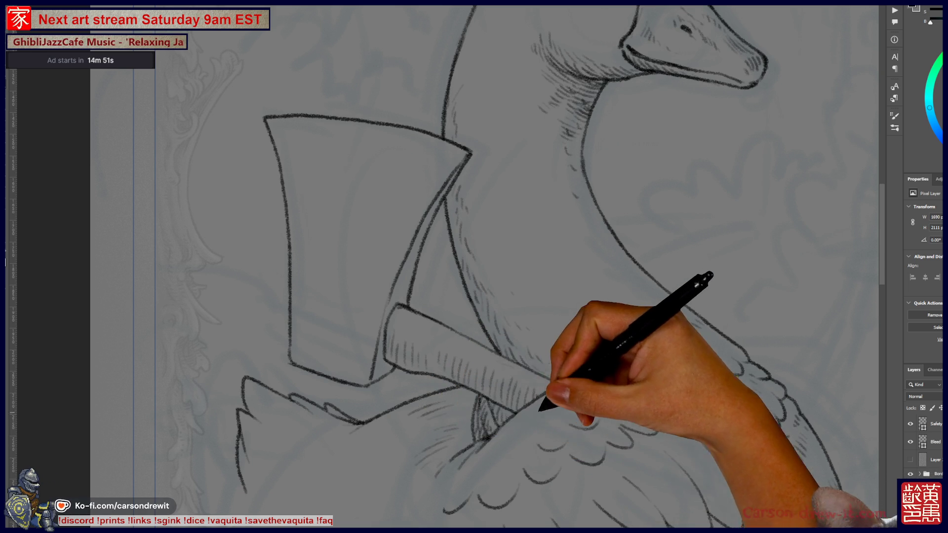
# - Extend the axe handle past the wing and draw a vertical line down for the tool bag's side
pyautogui.moveTo(470, 455); pyautogui.dragTo(555, 373)
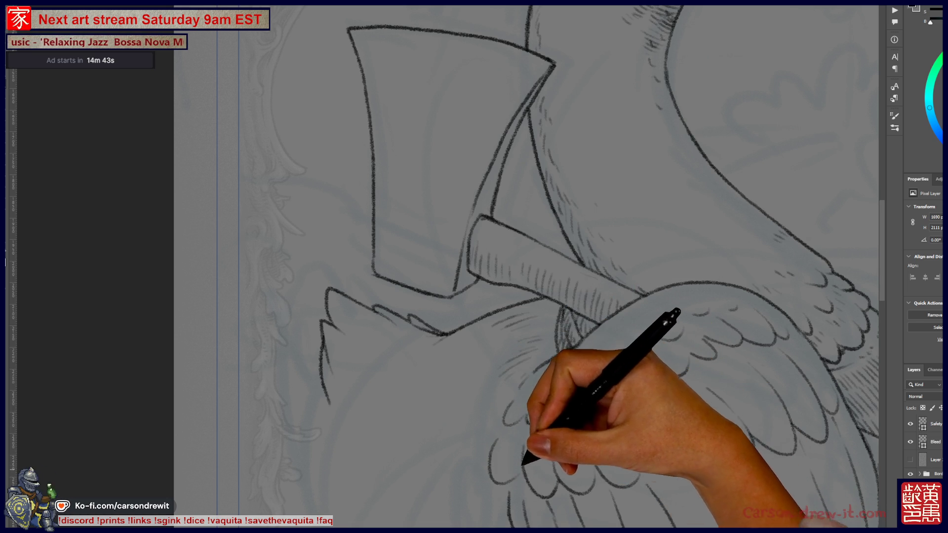
pyautogui.moveTo(494, 321); pyautogui.dragTo(428, 234)
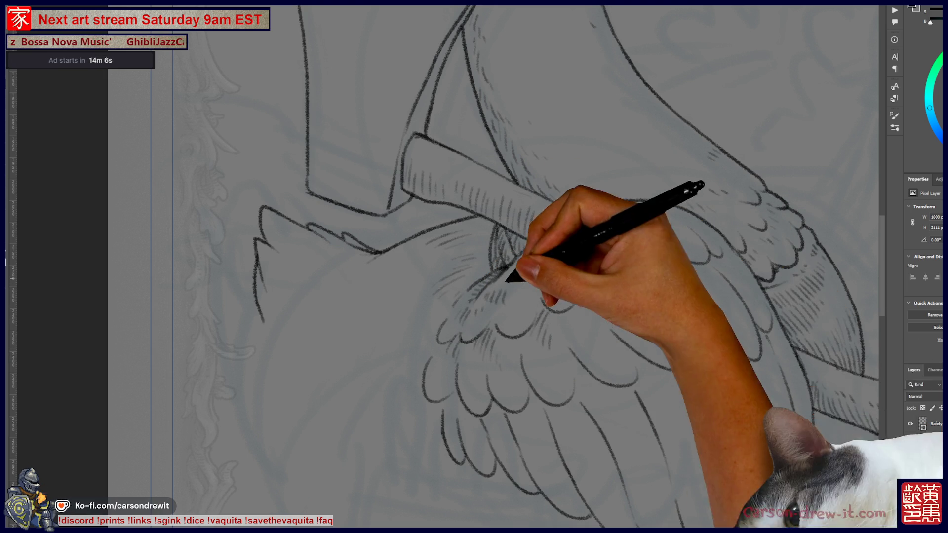
pyautogui.scroll(3, 474, 266)
pyautogui.hscroll(-5, 474, 267)
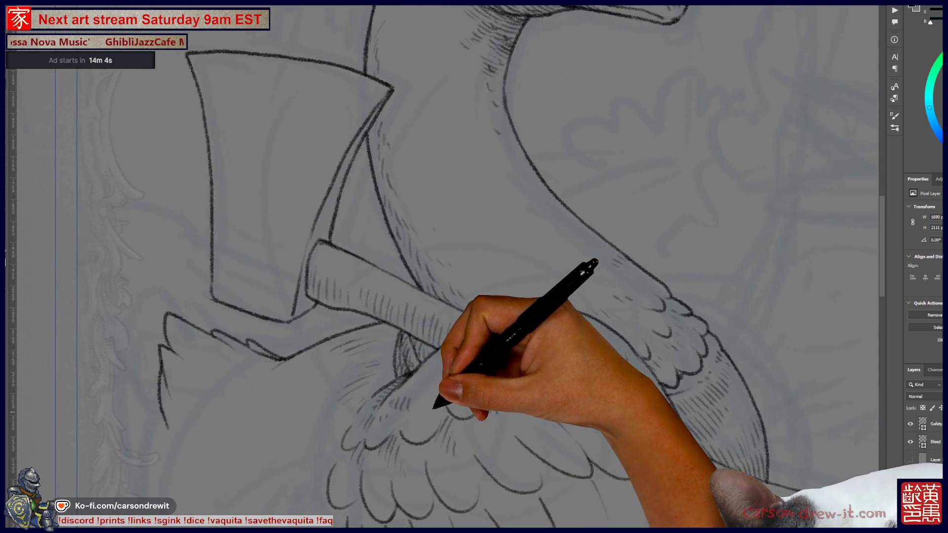
pyautogui.hscroll(5, 475, 267)
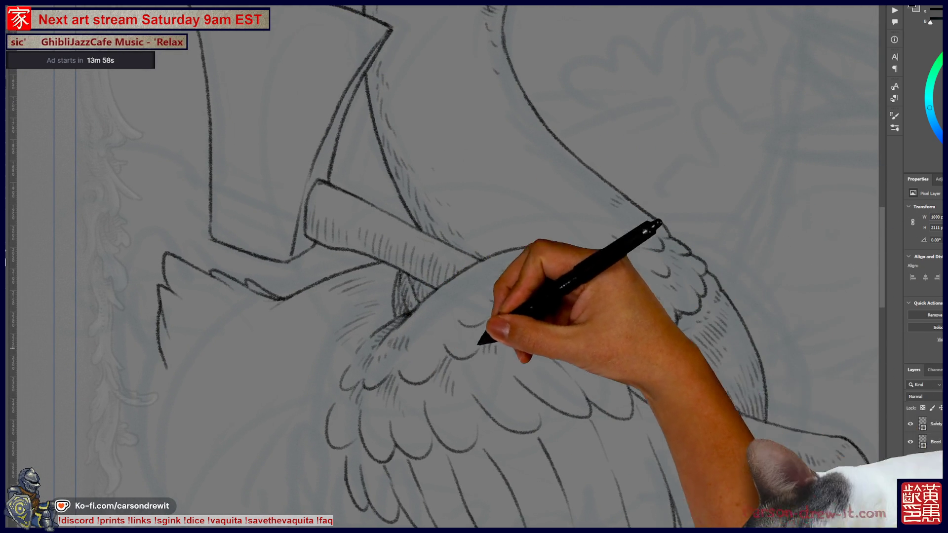
pyautogui.hotkey('ctrl', '-')
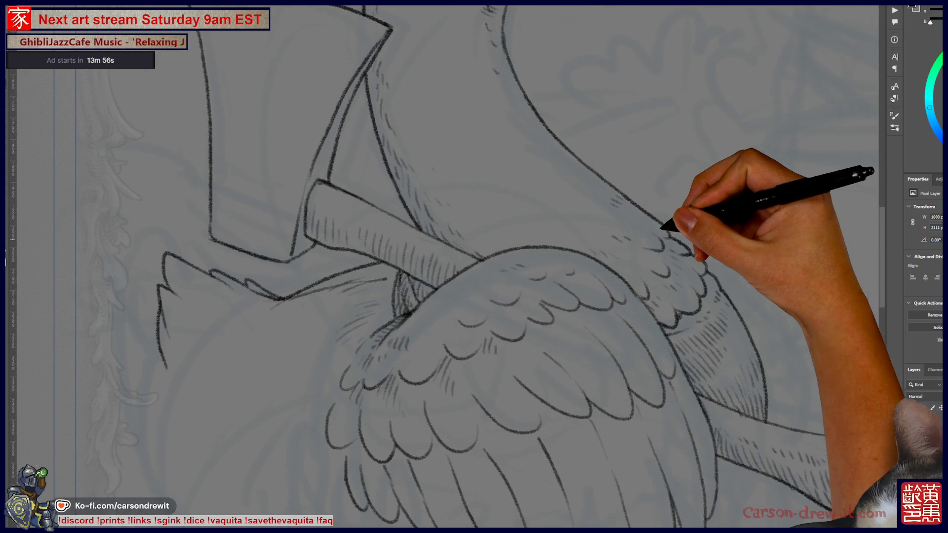
pyautogui.hscroll(-3, 474, 267)
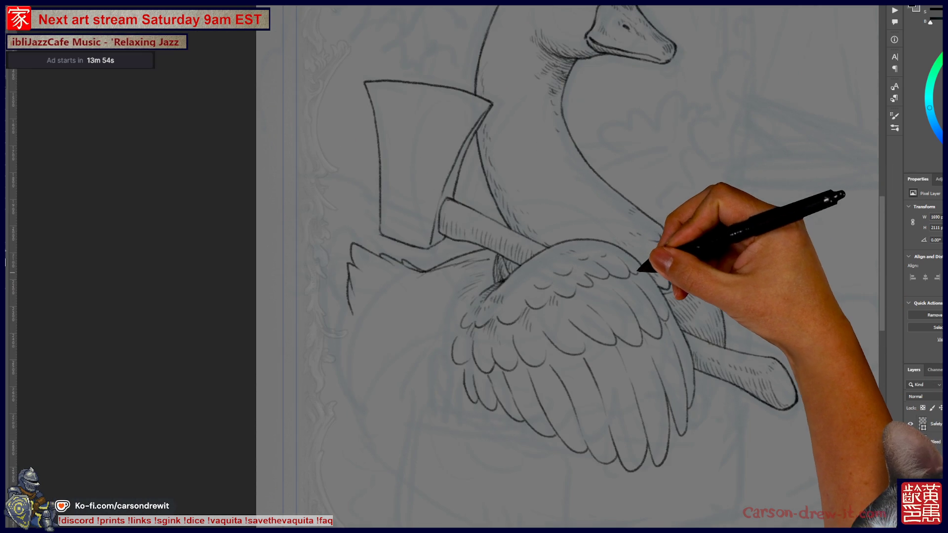
pyautogui.hotkey('ctrl', '-')
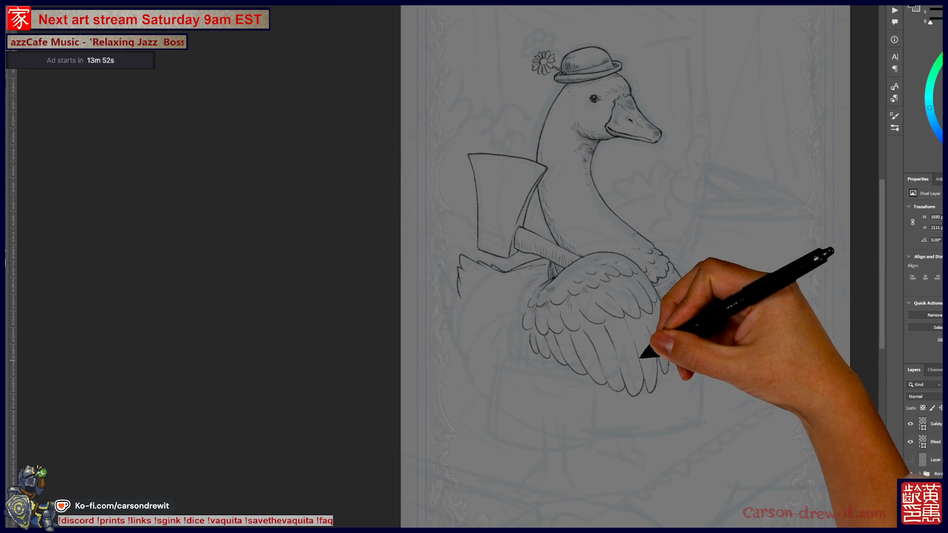
pyautogui.scroll(3, 639, 362)
pyautogui.scroll(-2, 689, 412)
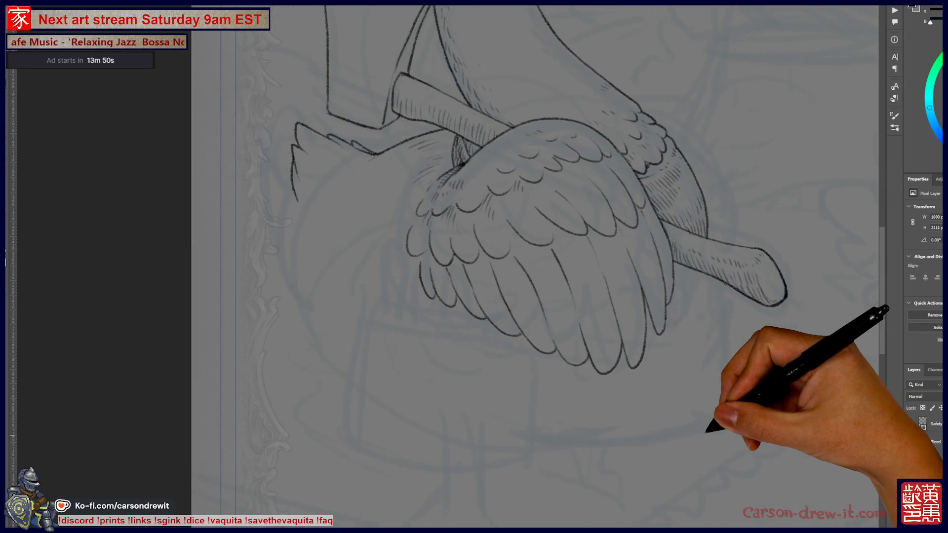
pyautogui.moveTo(701, 272)
pyautogui.mouseDown()
pyautogui.moveTo(713, 272)
pyautogui.moveTo(700, 383)
pyautogui.mouseUp()
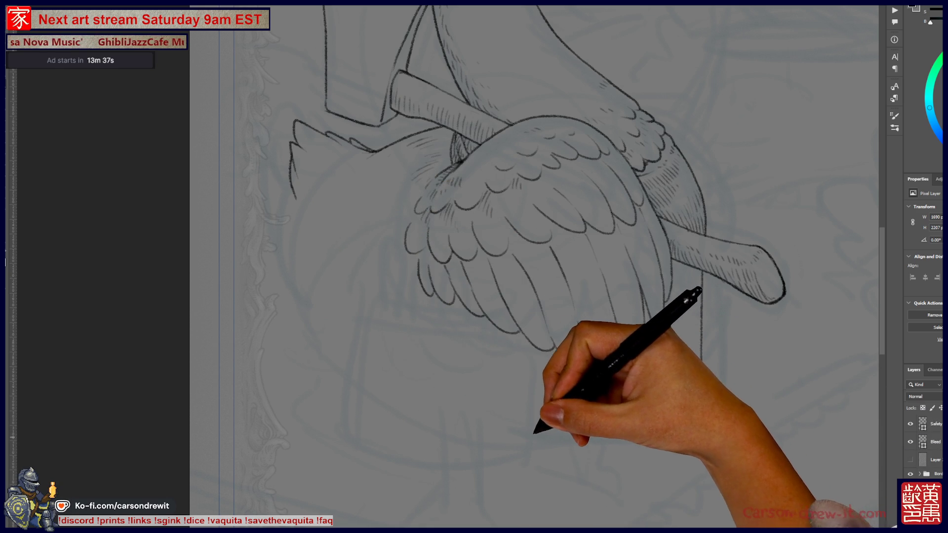
# - Draw the tool bag's curved bottom edge below the wing, redrawing it until it fits
pyautogui.moveTo(532, 438); pyautogui.dragTo(645, 415)
pyautogui.hotkey('ctrl', 'z')
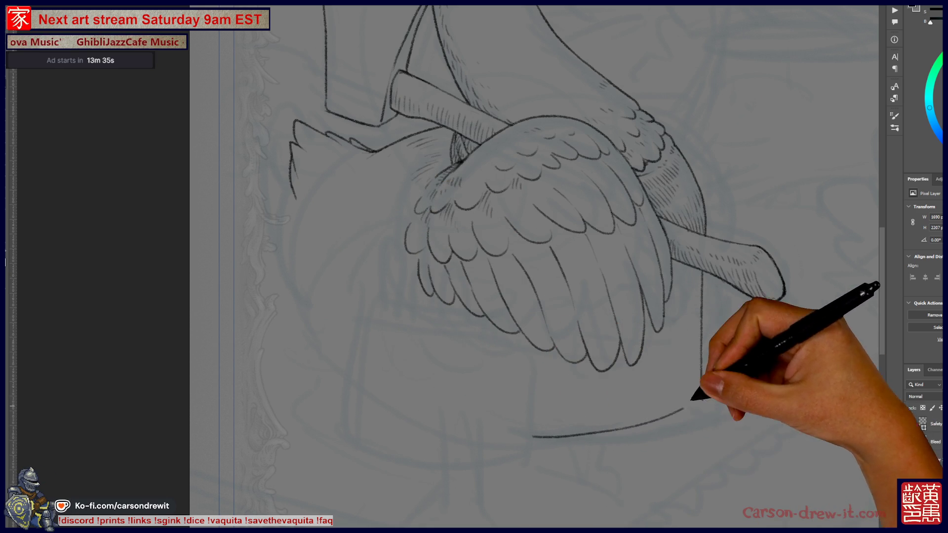
pyautogui.moveTo(533, 436); pyautogui.dragTo(672, 418)
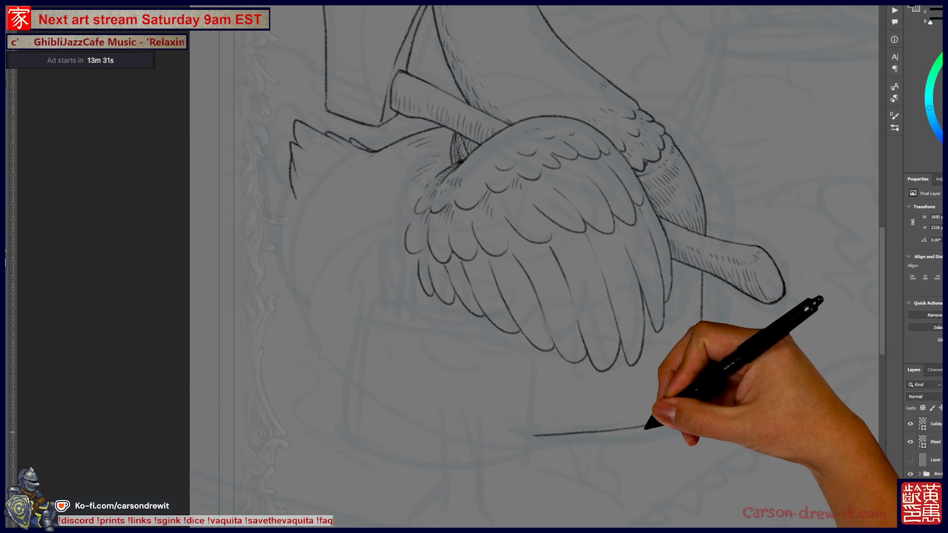
pyautogui.hotkey('ctrl', 'z')
pyautogui.moveTo(528, 434); pyautogui.dragTo(642, 424)
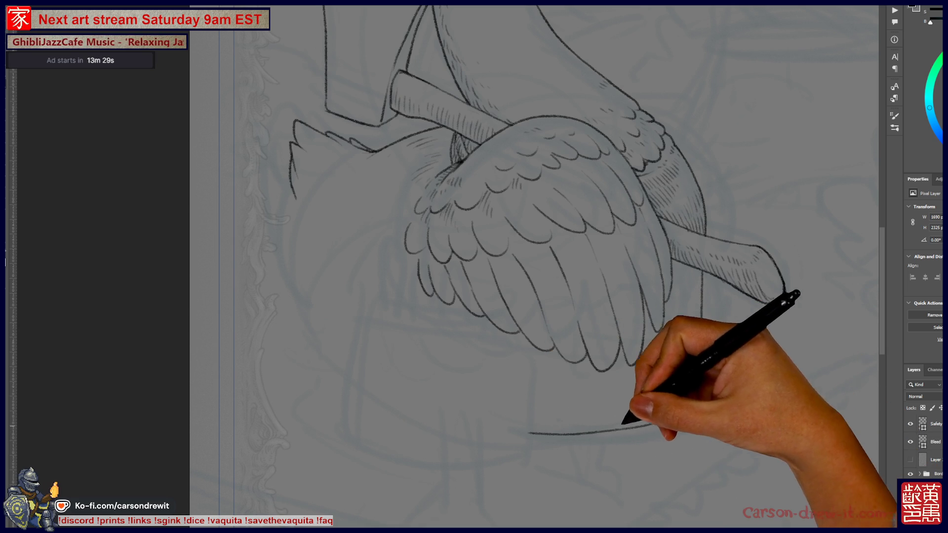
pyautogui.hotkey('ctrl', 'z')
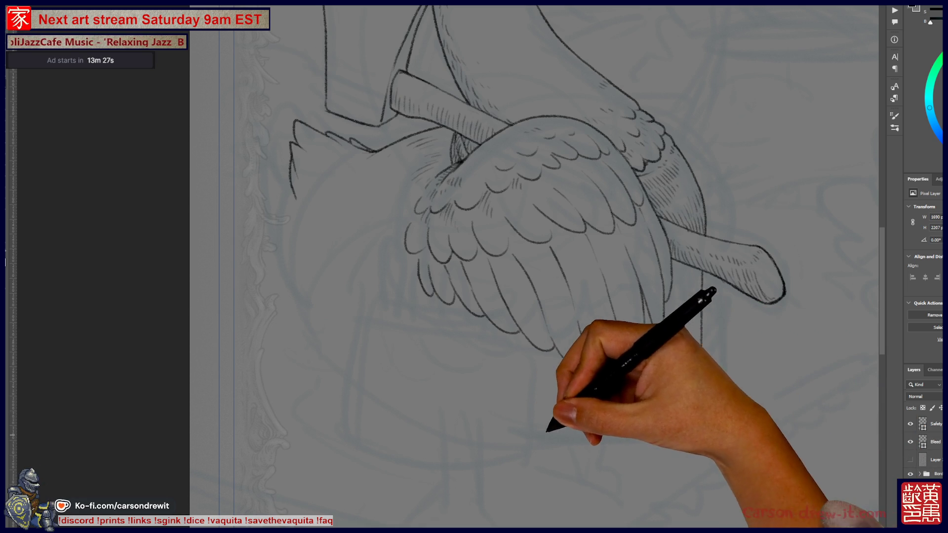
pyautogui.moveTo(532, 436)
pyautogui.mouseDown()
pyautogui.moveTo(692, 408)
pyautogui.moveTo(702, 395)
pyautogui.mouseUp()
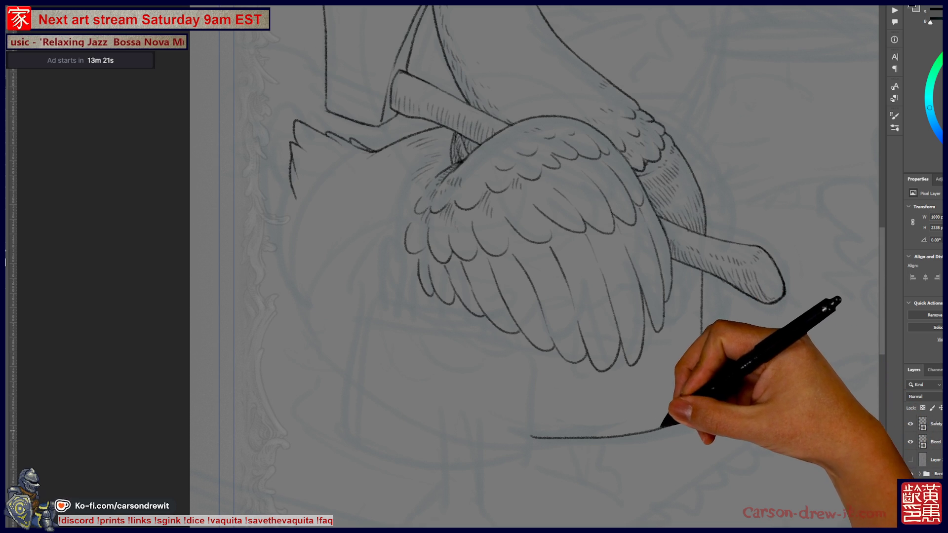
# - Add short hatching along the shaded strip beside the wing's edge
pyautogui.moveTo(588, 301)
pyautogui.mouseDown()
pyautogui.moveTo(629, 417)
pyautogui.moveTo(648, 410)
pyautogui.mouseUp()
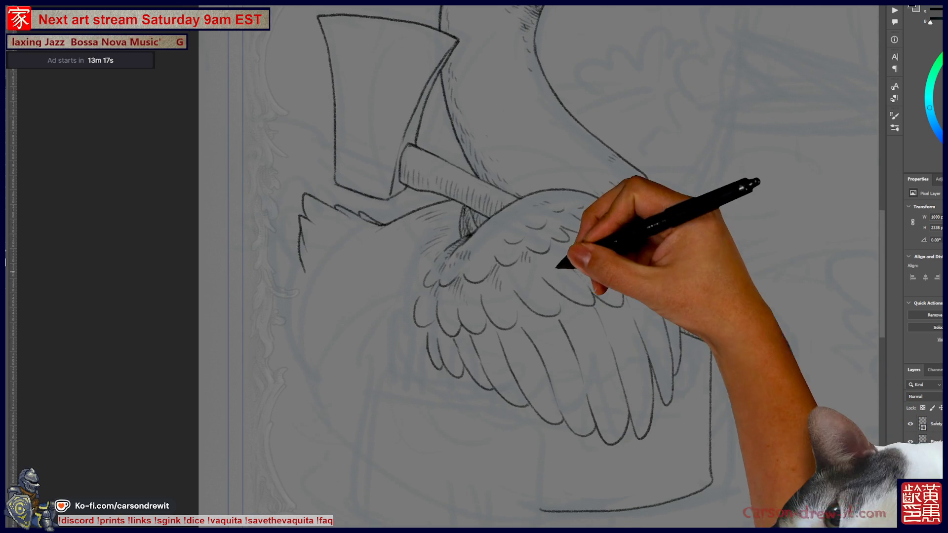
pyautogui.moveTo(680, 337); pyautogui.dragTo(698, 341)
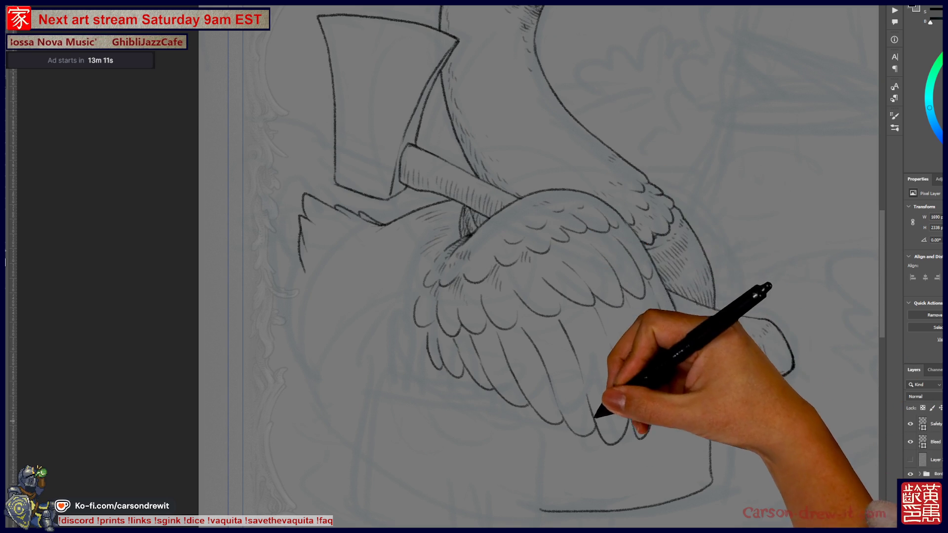
pyautogui.moveTo(538, 267)
pyautogui.mouseDown()
pyautogui.moveTo(565, 205)
pyautogui.moveTo(650, 200)
pyautogui.mouseUp()
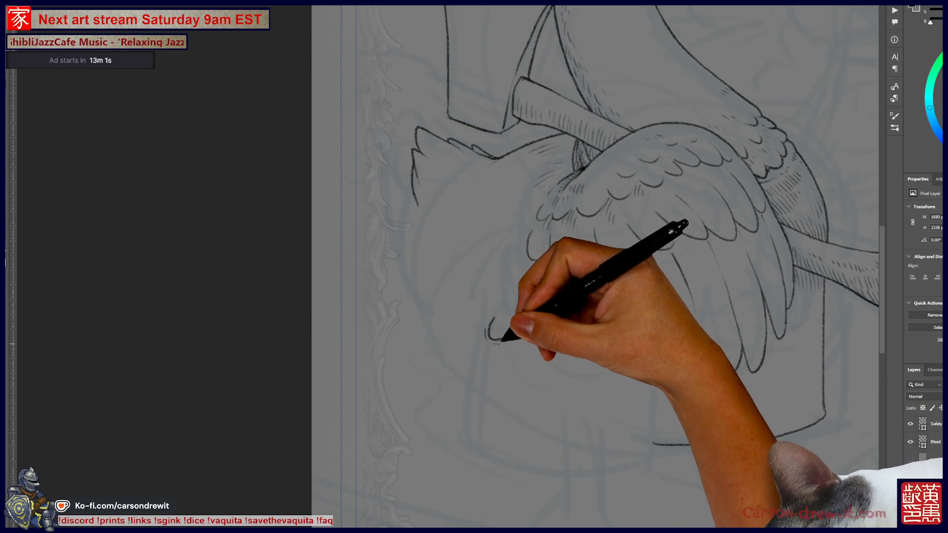
# - Draw a blocky hammer head and handle rising from the bag's left pocket
pyautogui.press('ctrl')
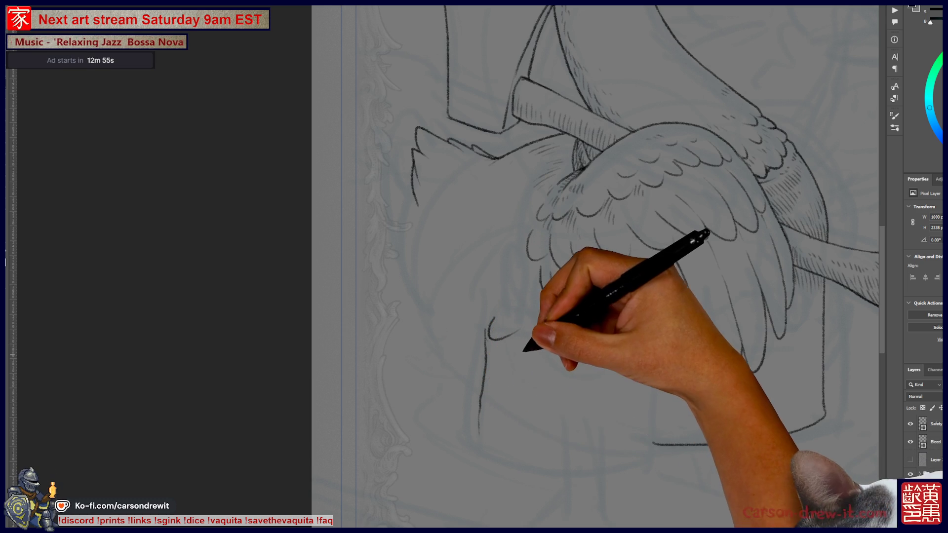
pyautogui.scroll(2, 592, 267)
pyautogui.scroll(1, 593, 266)
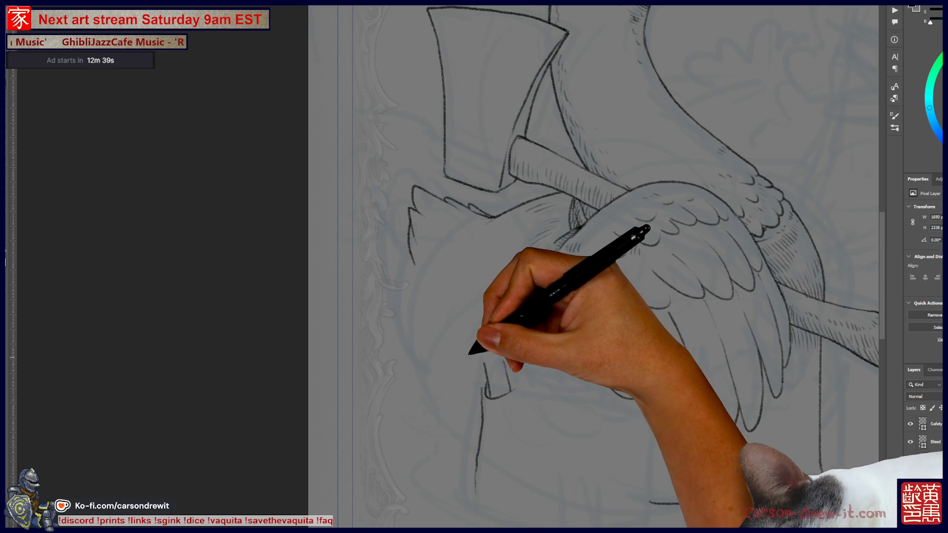
pyautogui.moveTo(458, 338); pyautogui.dragTo(466, 362)
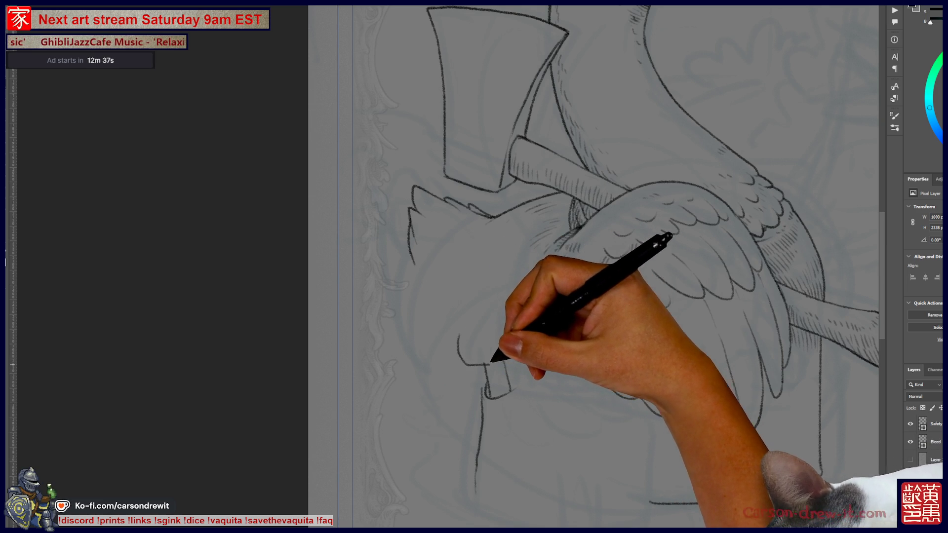
pyautogui.moveTo(453, 326)
pyautogui.mouseDown()
pyautogui.moveTo(463, 358)
pyautogui.moveTo(504, 362)
pyautogui.mouseUp()
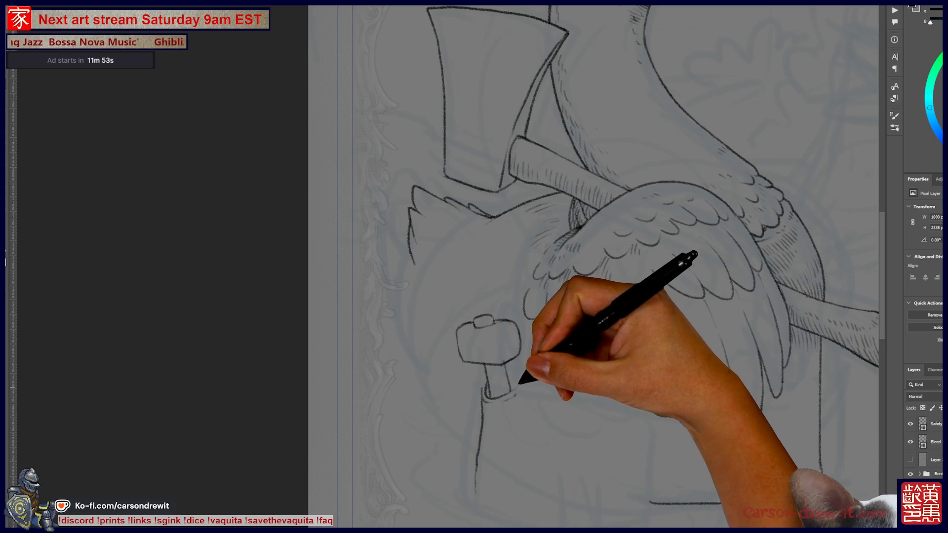
# - Continue the bag's left edge below the hammer pocket down to a rounded bottom
pyautogui.moveTo(593, 266); pyautogui.dragTo(572, 246)
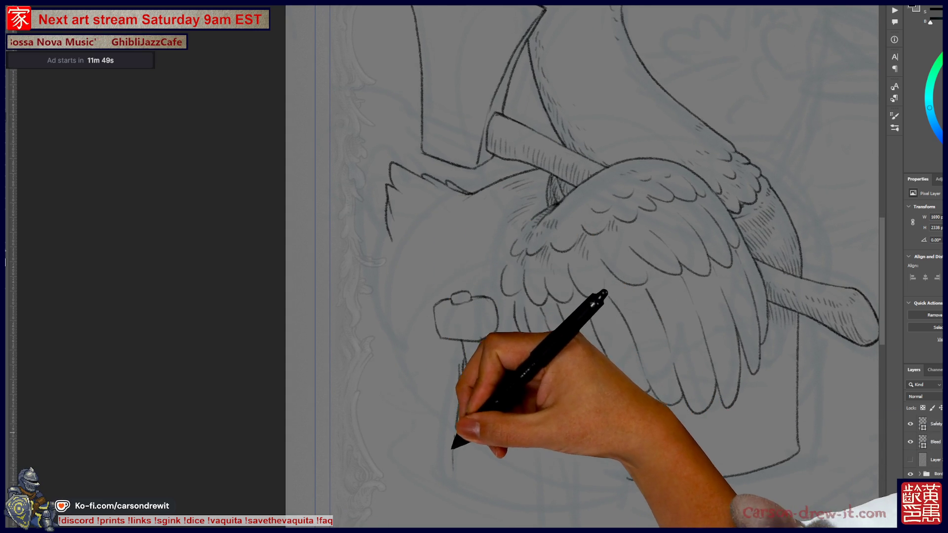
pyautogui.moveTo(459, 425)
pyautogui.mouseDown()
pyautogui.moveTo(446, 461)
pyautogui.moveTo(477, 475)
pyautogui.moveTo(500, 469)
pyautogui.mouseUp()
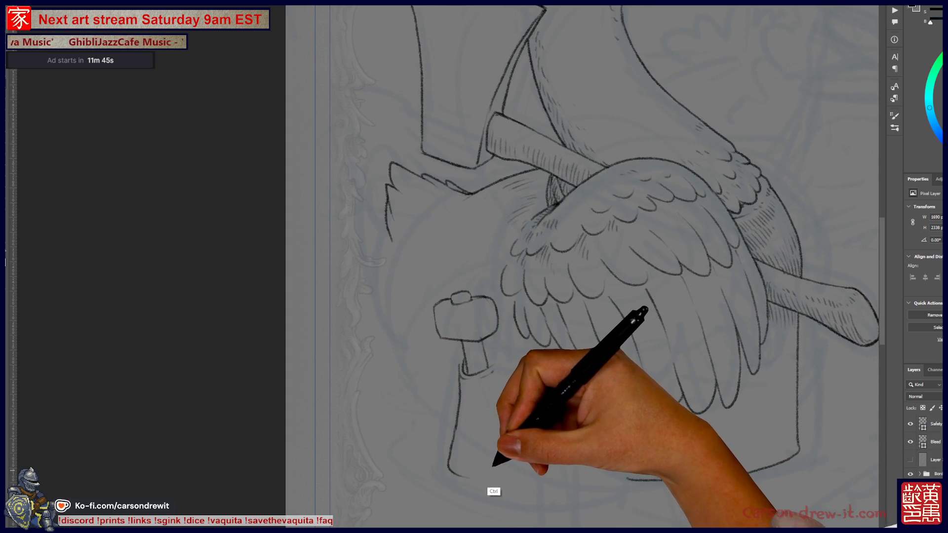
pyautogui.hotkey('ctrl', 'z')
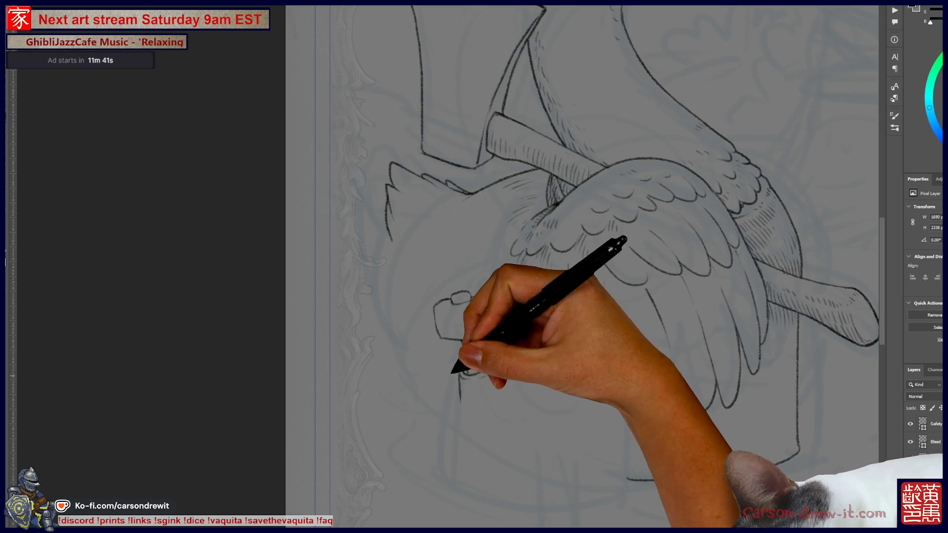
pyautogui.moveTo(465, 442); pyautogui.dragTo(489, 474)
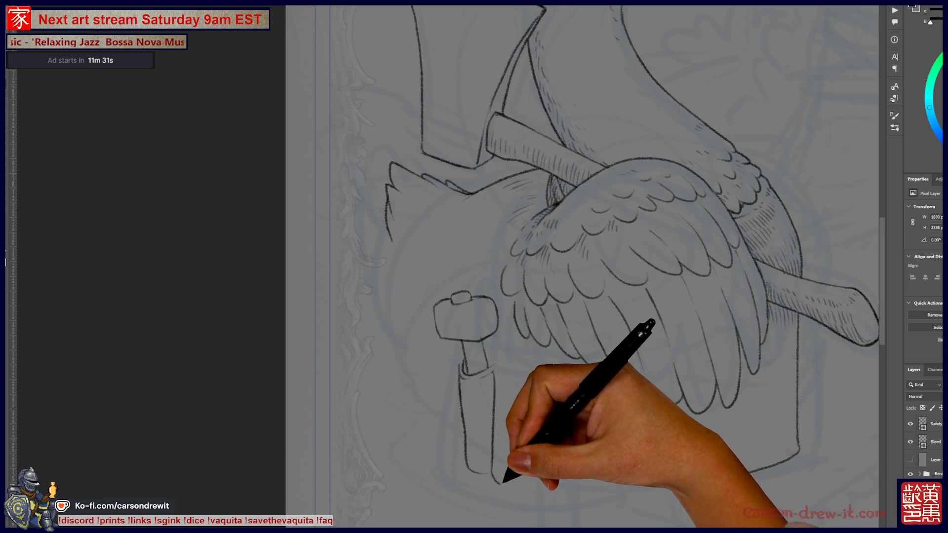
pyautogui.moveTo(494, 462); pyautogui.dragTo(497, 482)
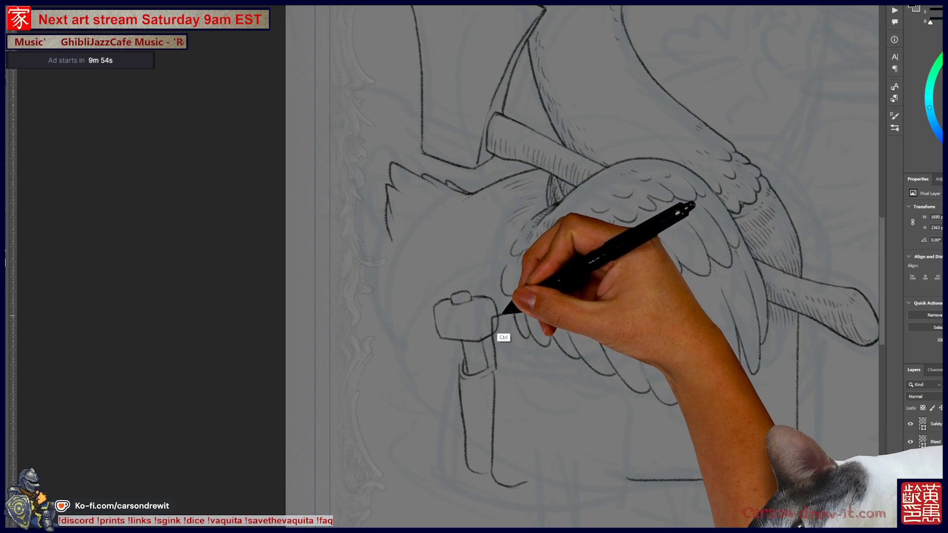
# - Add a short line beside the hammer head and a vertical line beside its handle
pyautogui.press('ctrl')
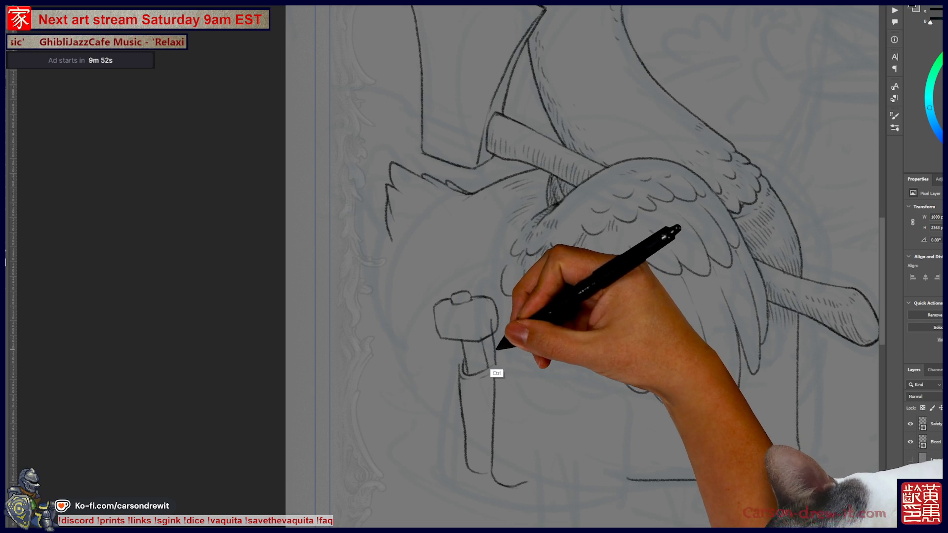
pyautogui.moveTo(492, 325); pyautogui.dragTo(514, 337)
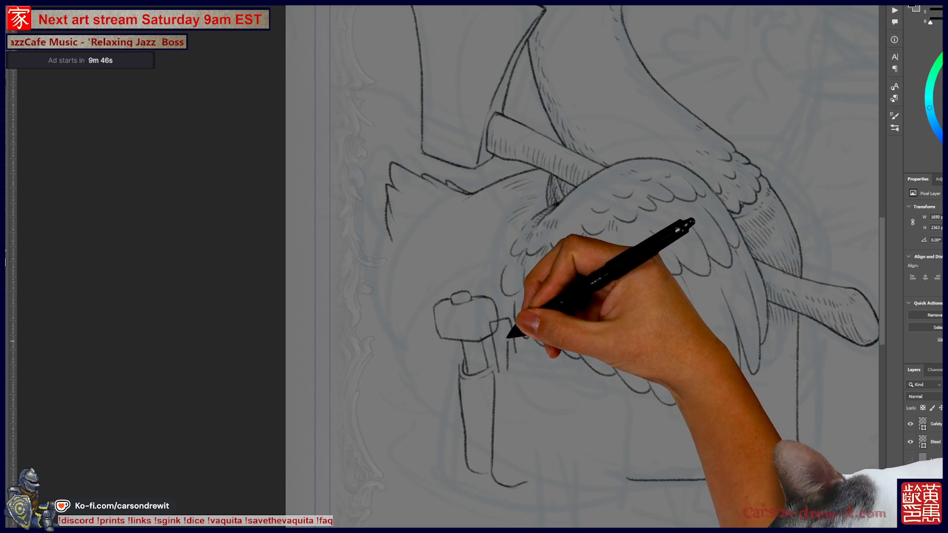
pyautogui.moveTo(509, 345); pyautogui.dragTo(506, 370)
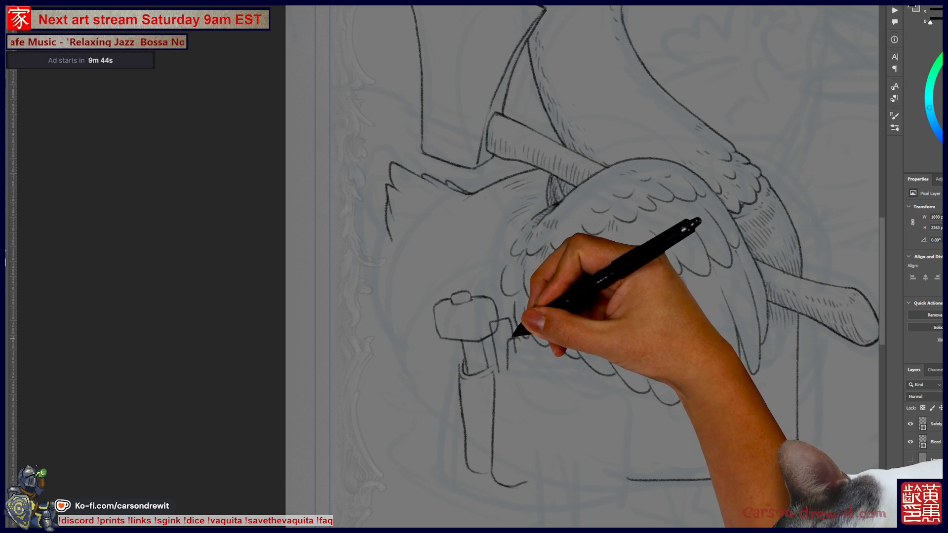